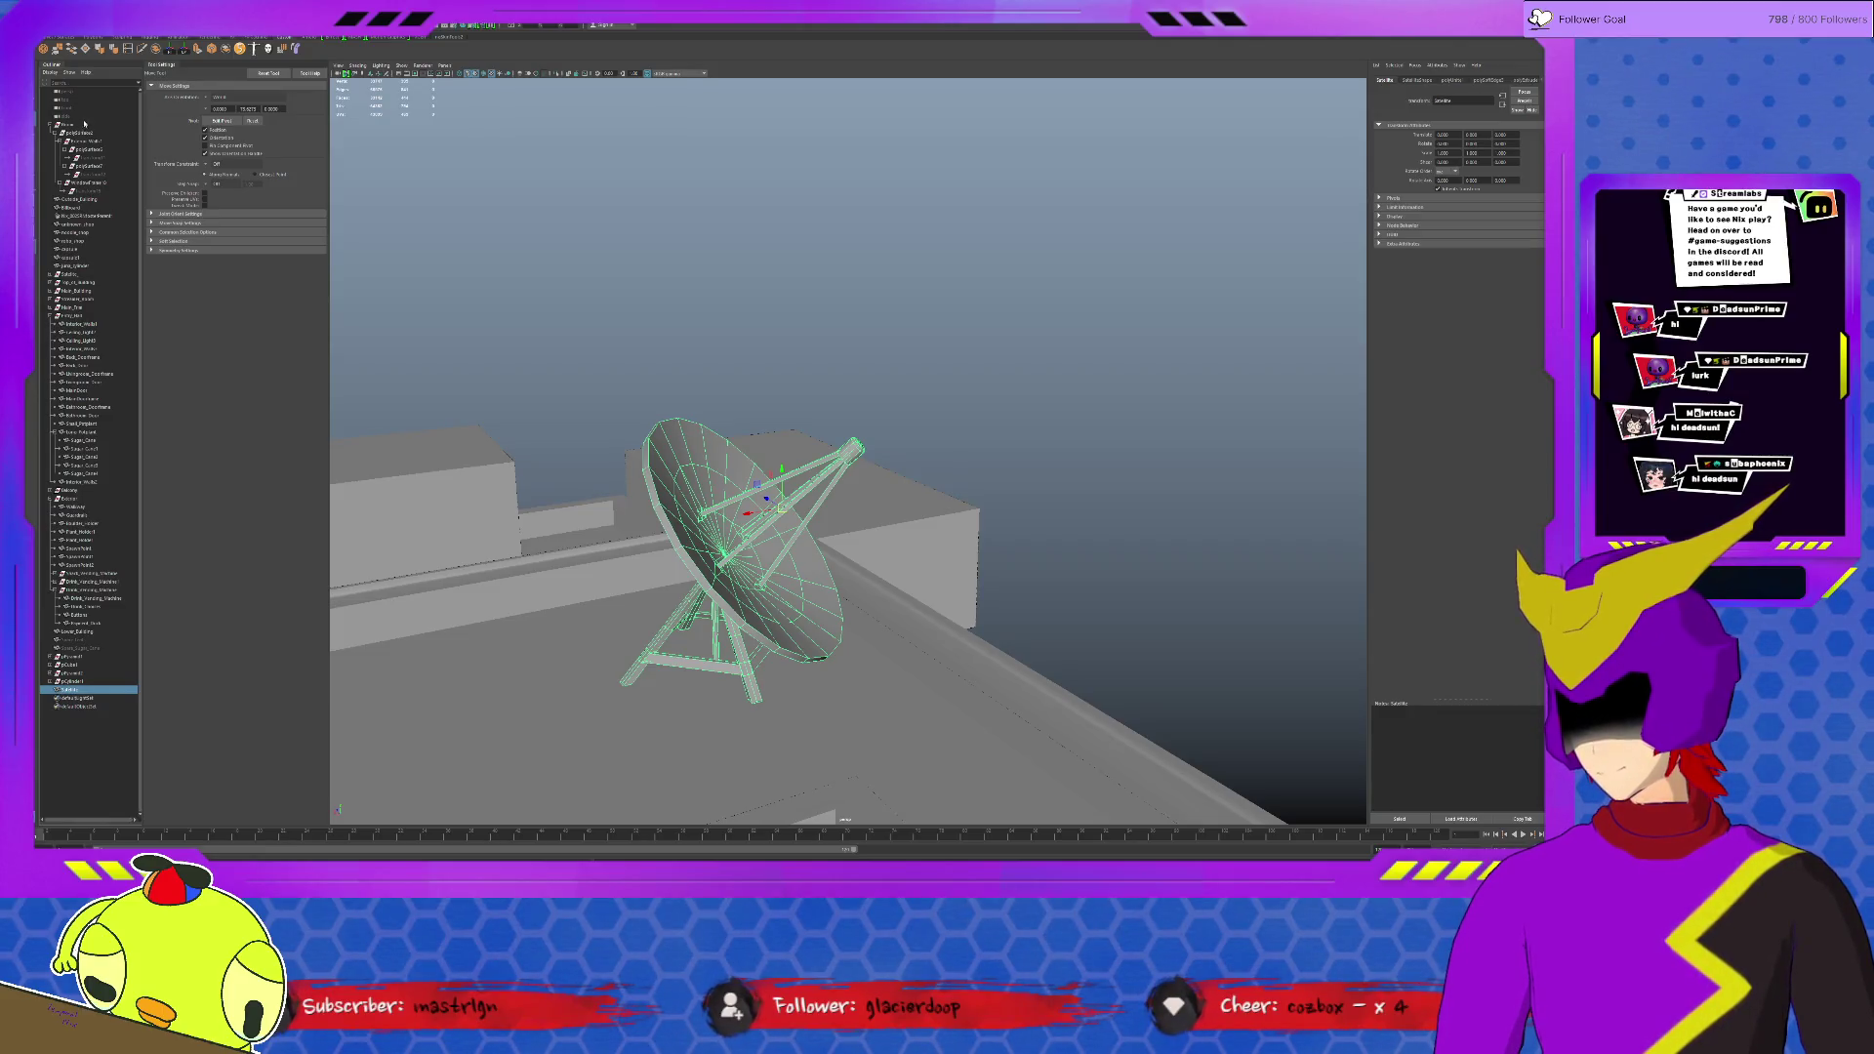
Step: Parent the dish parts under Satellite, then select the feed horn with the rotate manipulator active
{"action": "key", "text": "p"}
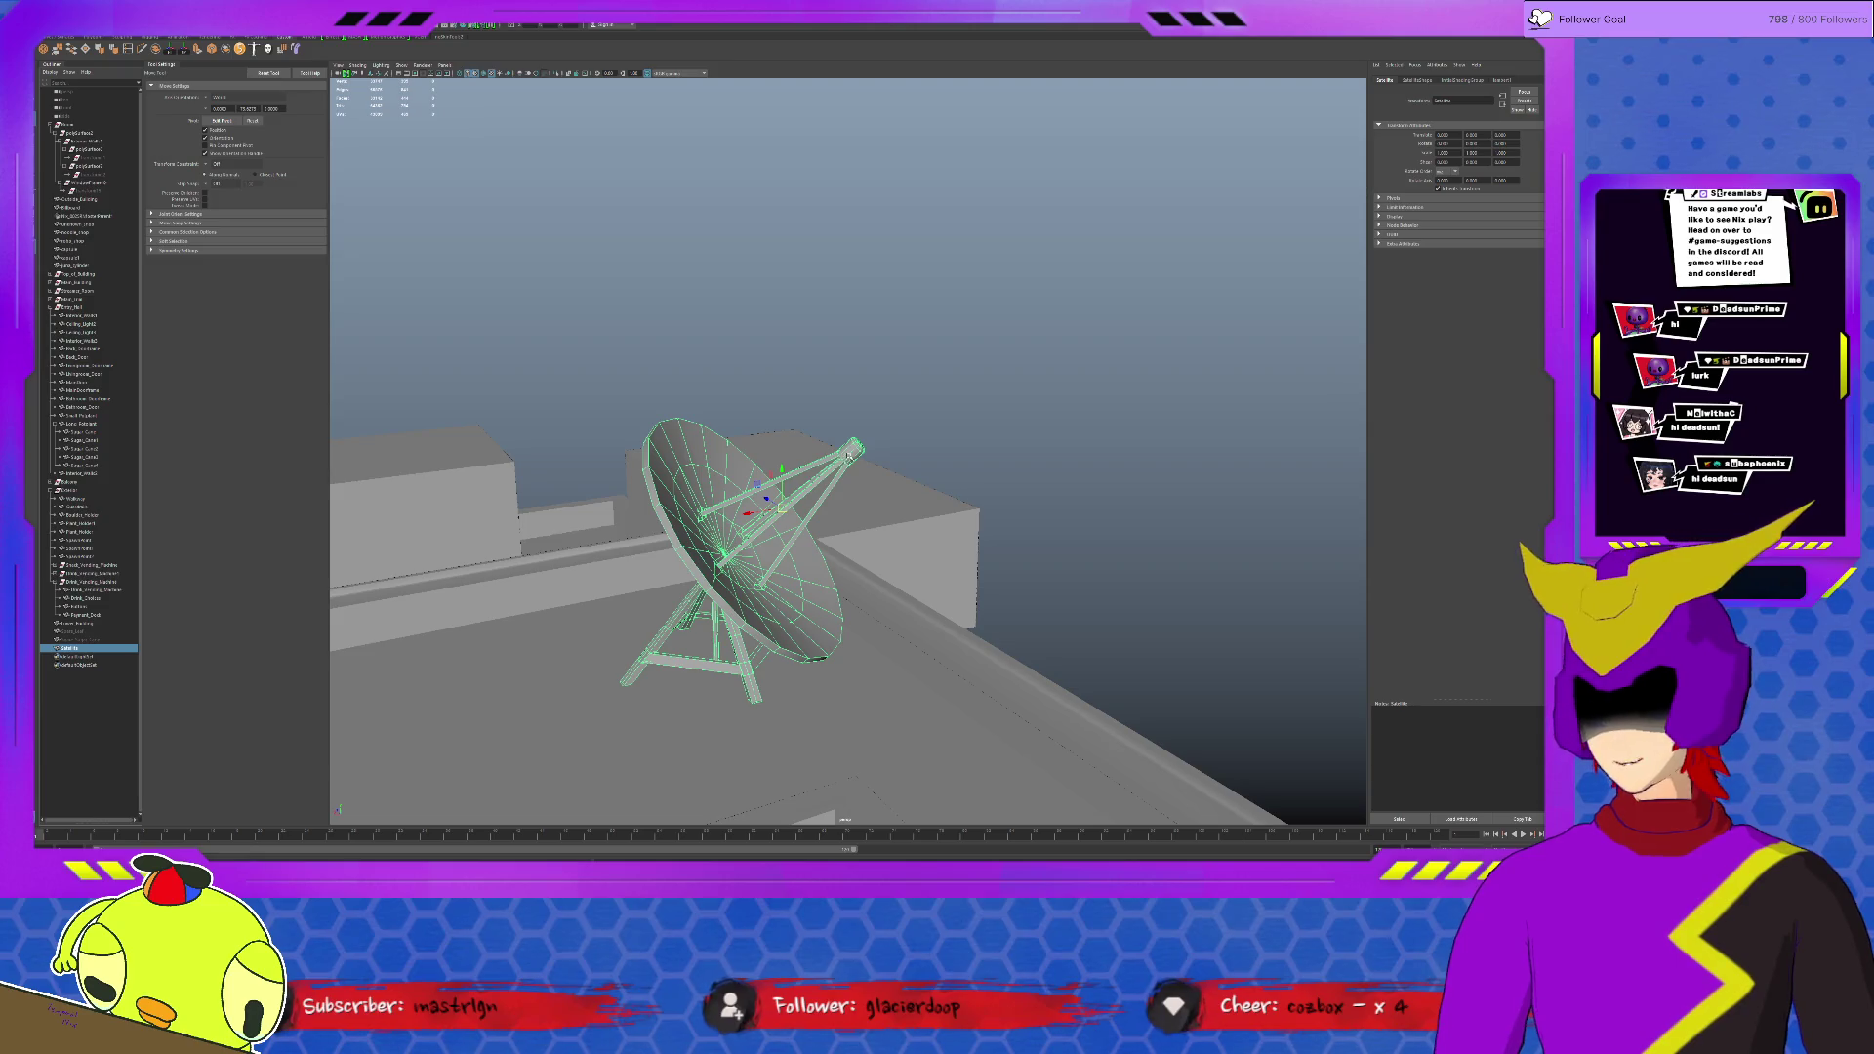
{"action": "left_click", "coordinate": [924, 416]}
{"action": "left_click_drag", "start_coordinate": [879, 438], "coordinate": [847, 462], "text": "alt"}
{"action": "scroll", "coordinate": [821, 468], "scroll_direction": "up", "scroll_amount": 5}
{"action": "left_click", "coordinate": [868, 442]}
{"action": "key", "text": "e"}
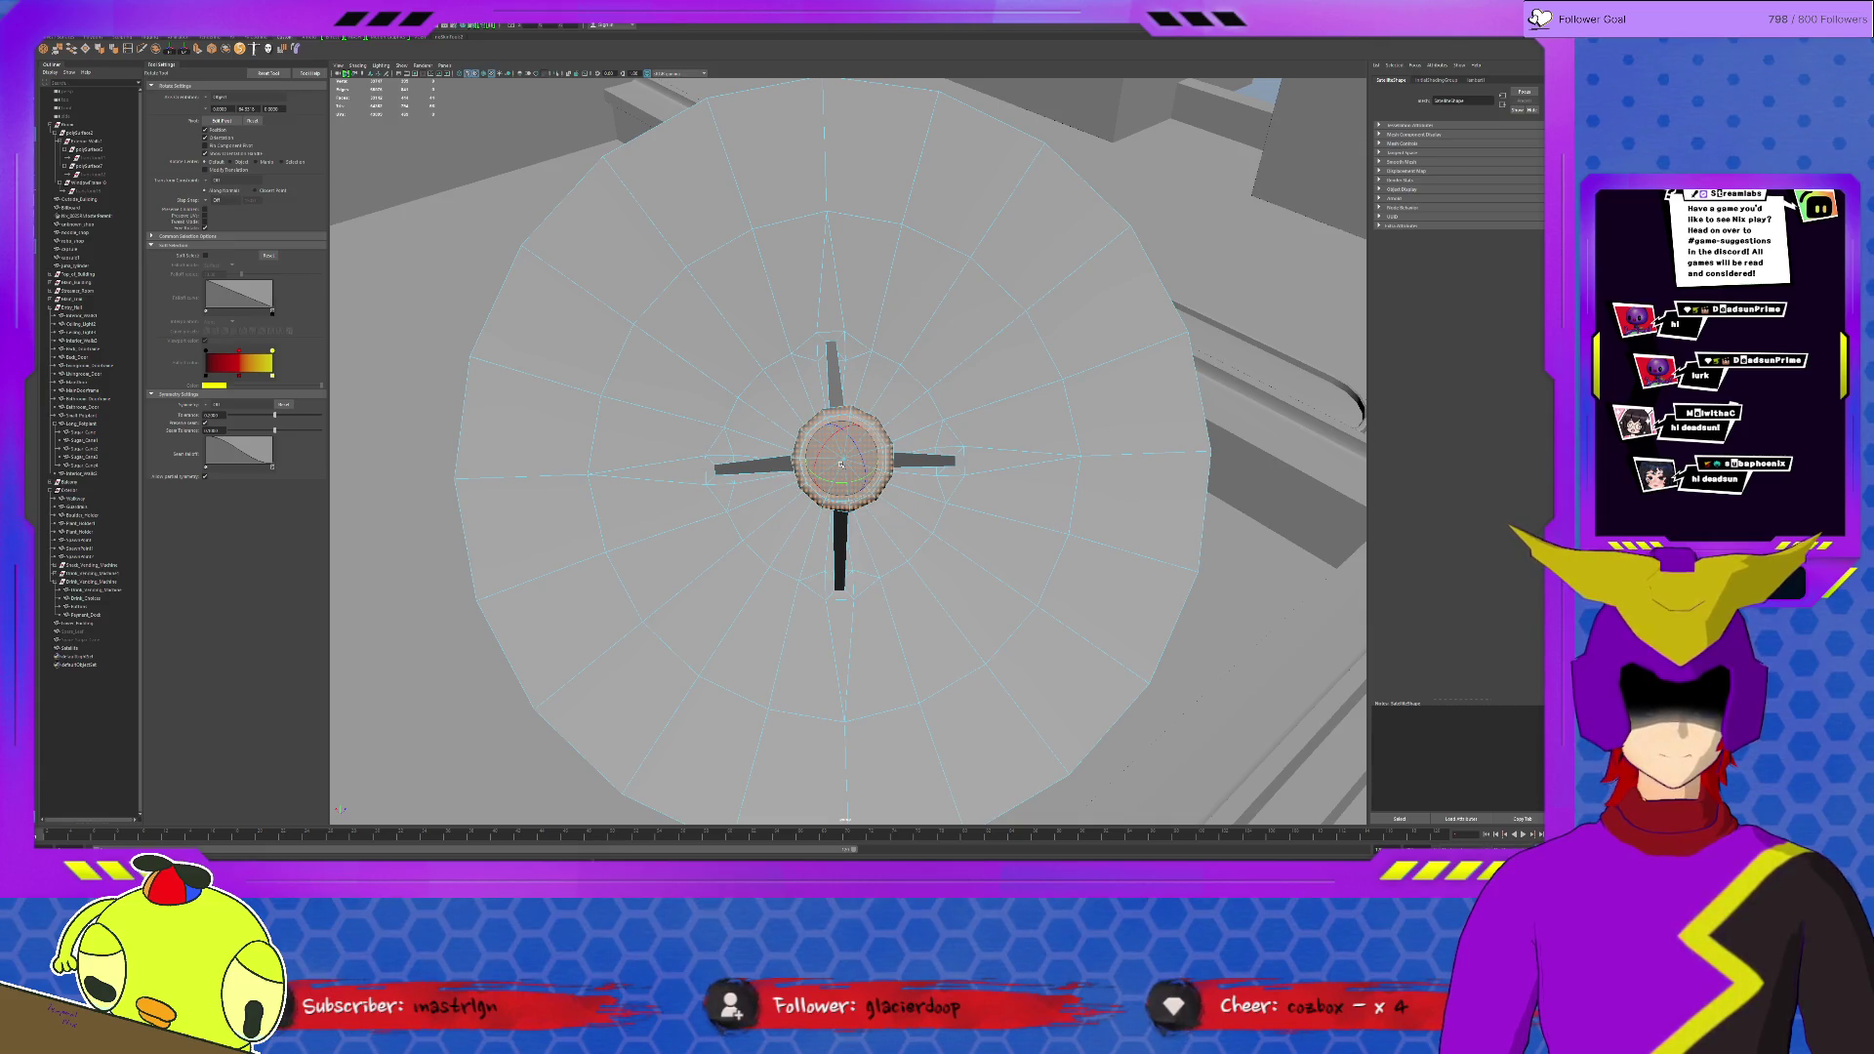
Step: Inspect the assembled dish from below and overhead, briefly selecting the whole satellite dish
{"action": "mouse_move", "coordinate": [841, 462]}
{"action": "left_mouse_down", "text": "alt"}
{"action": "mouse_move", "coordinate": [880, 423]}
{"action": "mouse_move", "coordinate": [934, 419]}
{"action": "left_mouse_up", "text": "alt"}
{"action": "left_click", "coordinate": [919, 406]}
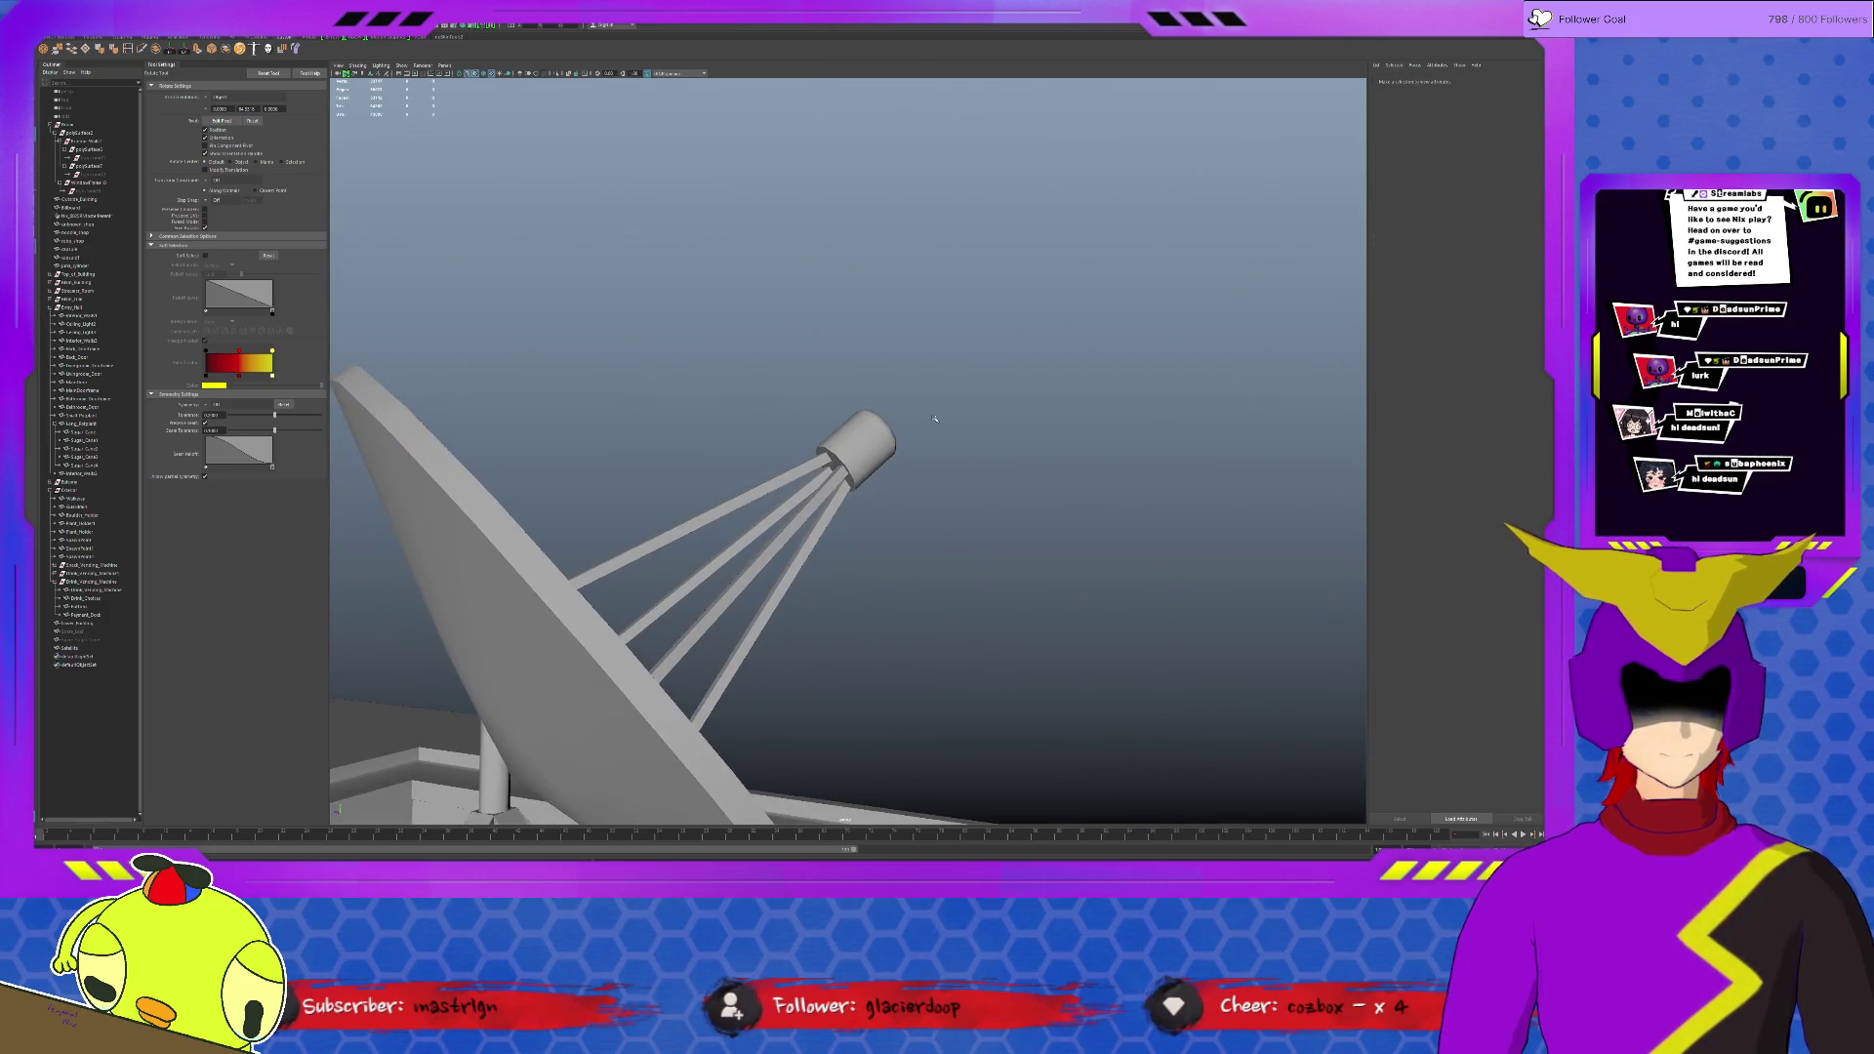
{"action": "scroll", "coordinate": [932, 417], "scroll_direction": "down", "scroll_amount": 10}
{"action": "mouse_move", "coordinate": [931, 417]}
{"action": "left_mouse_down", "text": "alt"}
{"action": "mouse_move", "coordinate": [770, 459]}
{"action": "mouse_move", "coordinate": [1000, 465]}
{"action": "left_mouse_up", "text": "alt"}
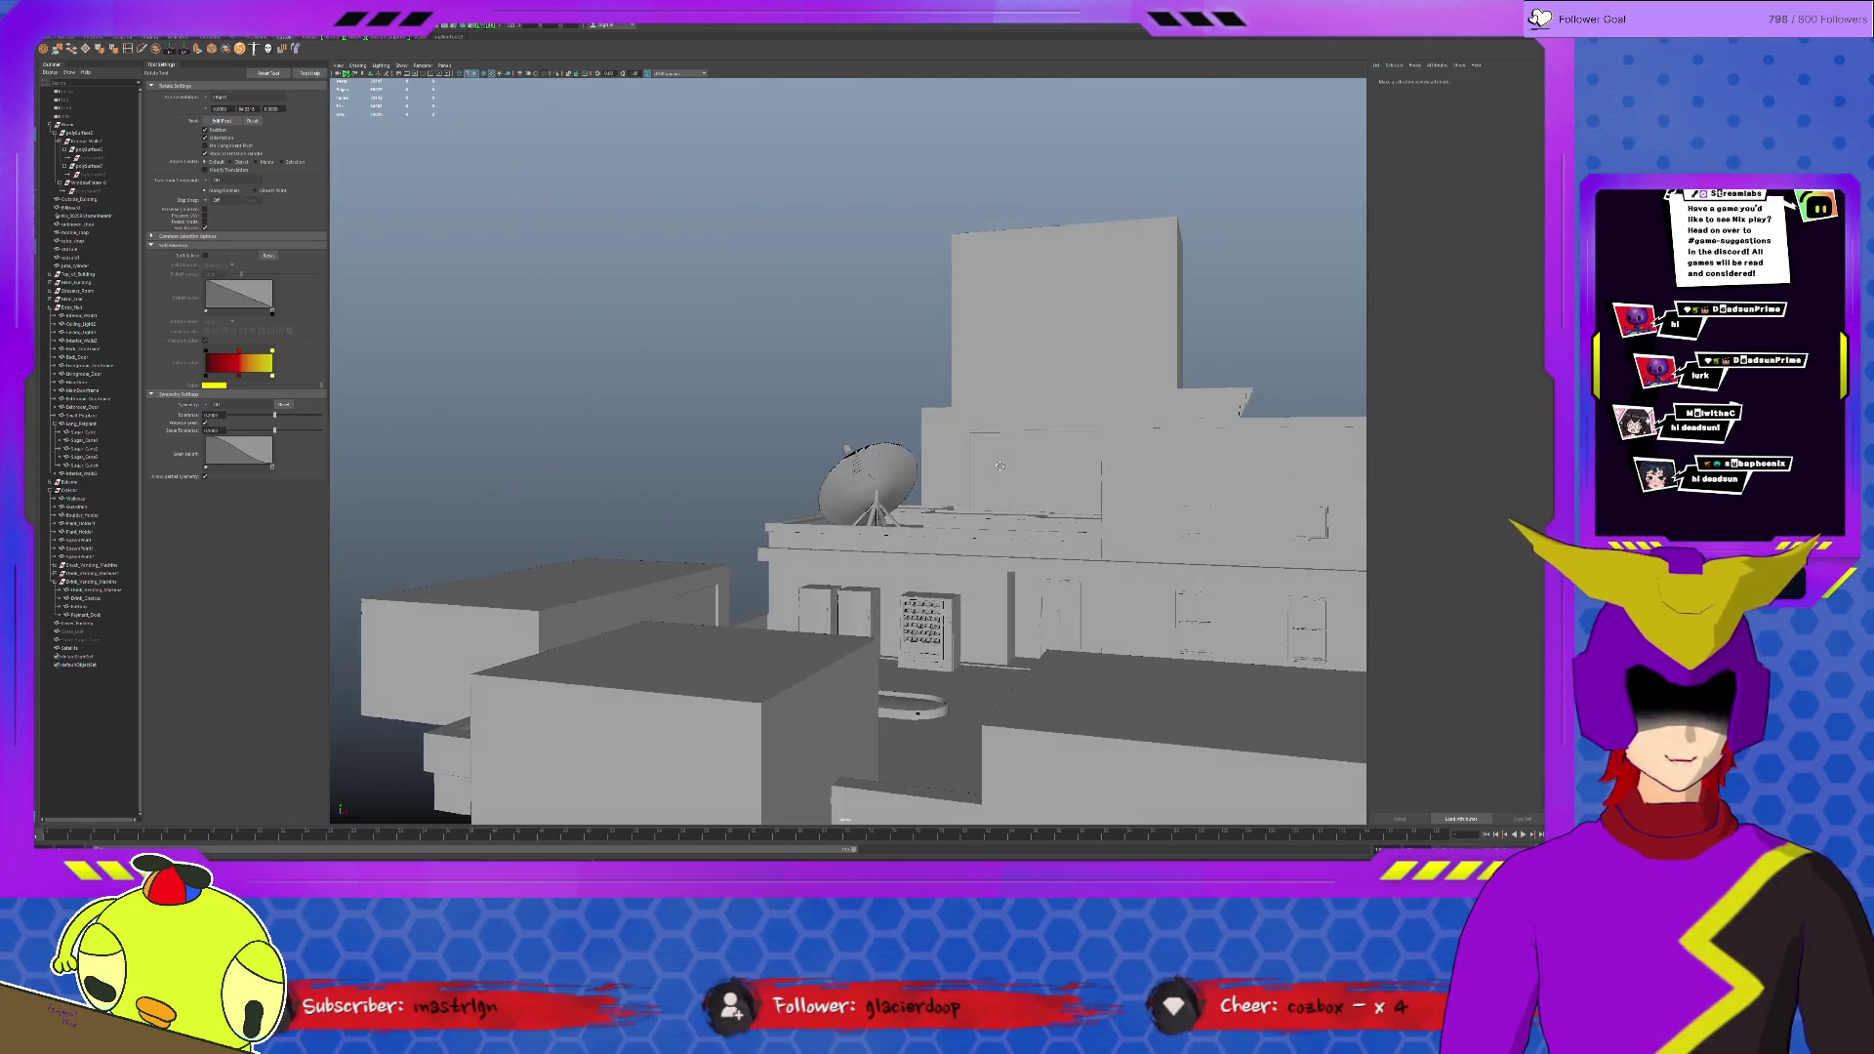
{"action": "scroll", "coordinate": [999, 465], "scroll_direction": "up", "scroll_amount": 3}
{"action": "scroll", "coordinate": [996, 454], "scroll_direction": "up", "scroll_amount": 3}
{"action": "scroll", "coordinate": [996, 439], "scroll_direction": "up", "scroll_amount": 3}
{"action": "scroll", "coordinate": [995, 420], "scroll_direction": "up", "scroll_amount": 2}
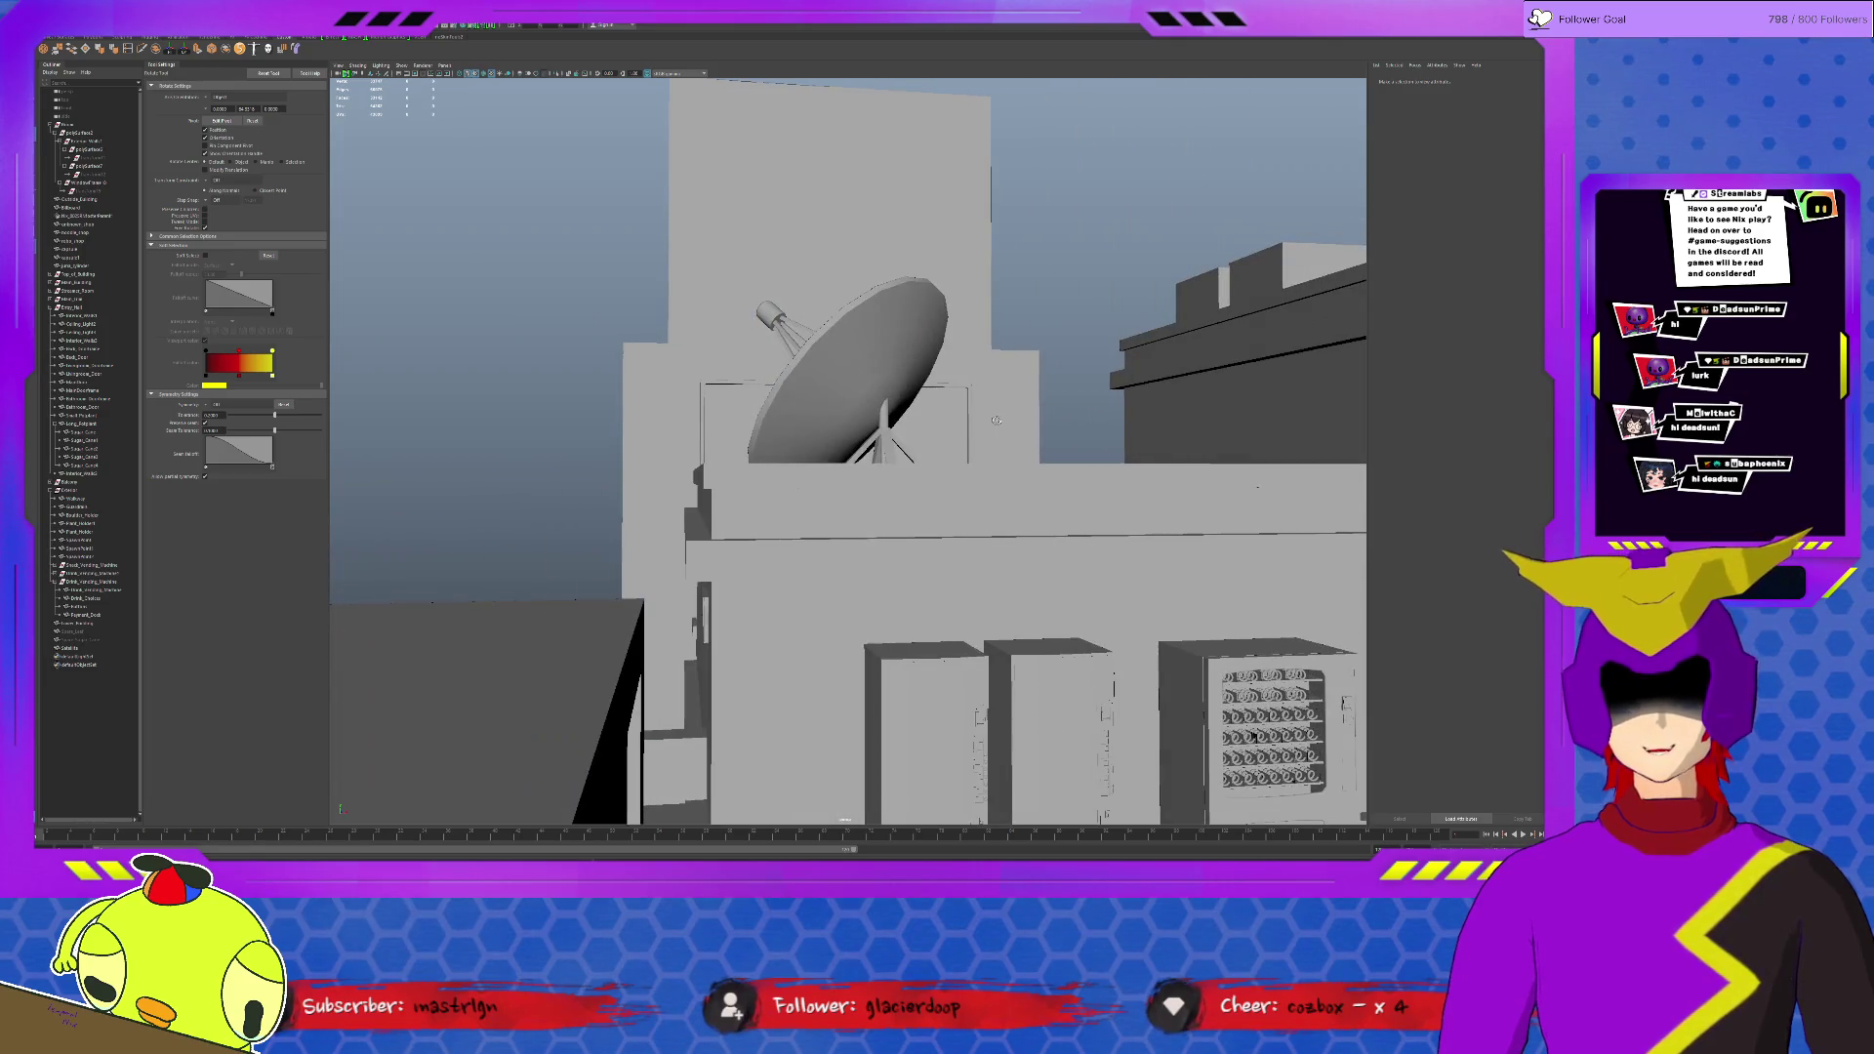
{"action": "left_click_drag", "start_coordinate": [995, 420], "coordinate": [945, 435], "text": "alt"}
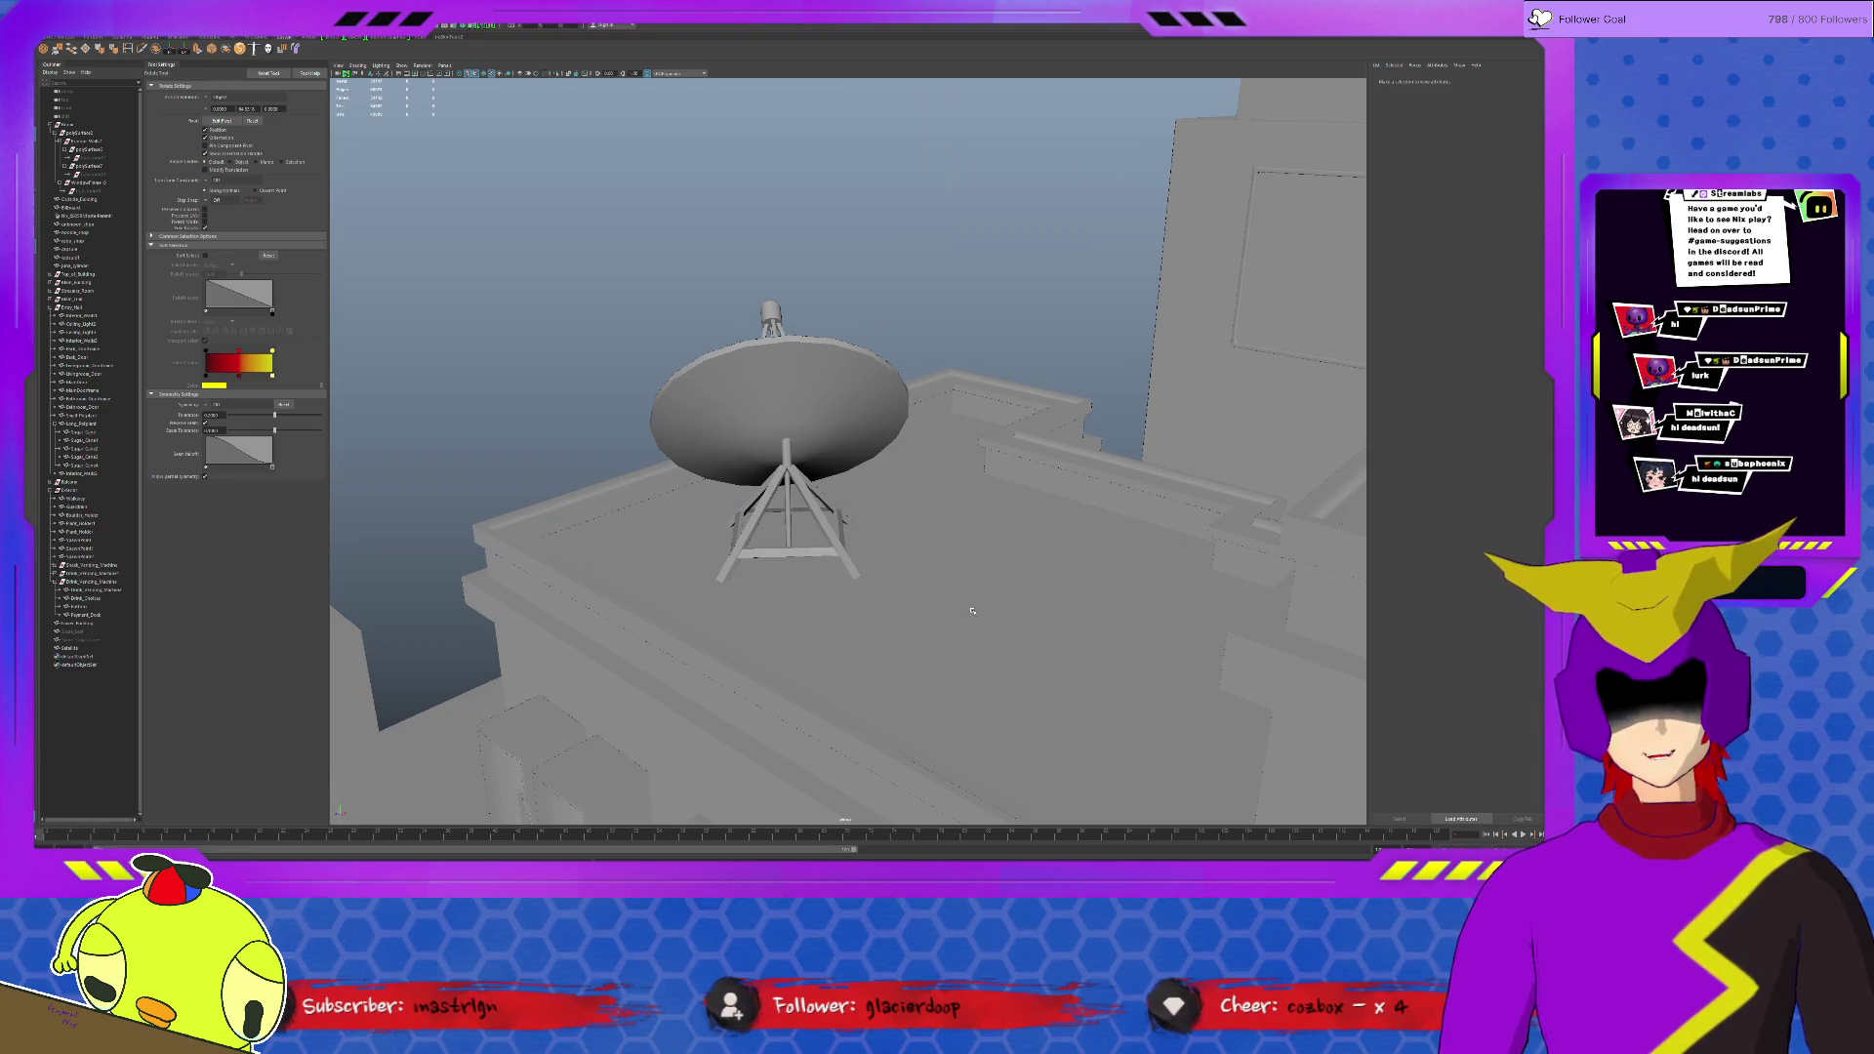
{"action": "scroll", "coordinate": [971, 611], "scroll_direction": "down", "scroll_amount": 3}
{"action": "left_click_drag", "start_coordinate": [935, 557], "coordinate": [960, 546], "text": "alt"}
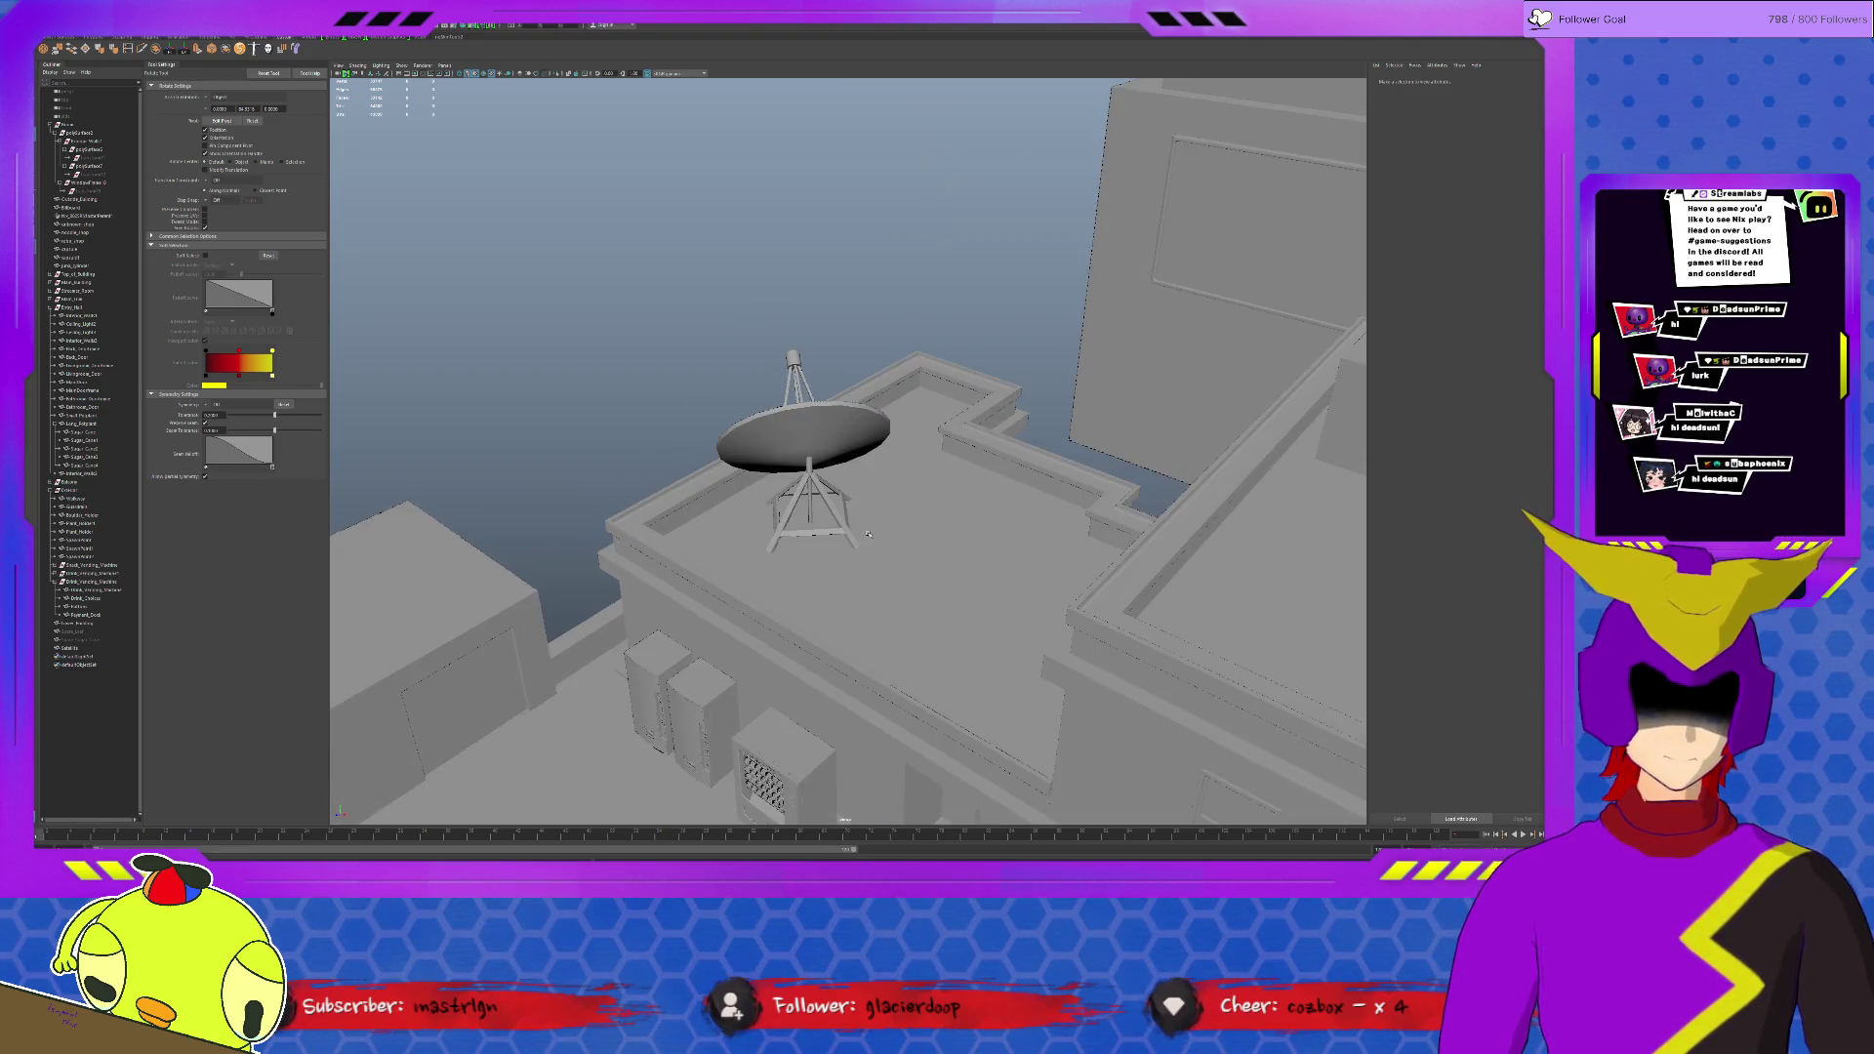
{"action": "left_click", "coordinate": [842, 463]}
{"action": "left_click", "coordinate": [686, 426]}
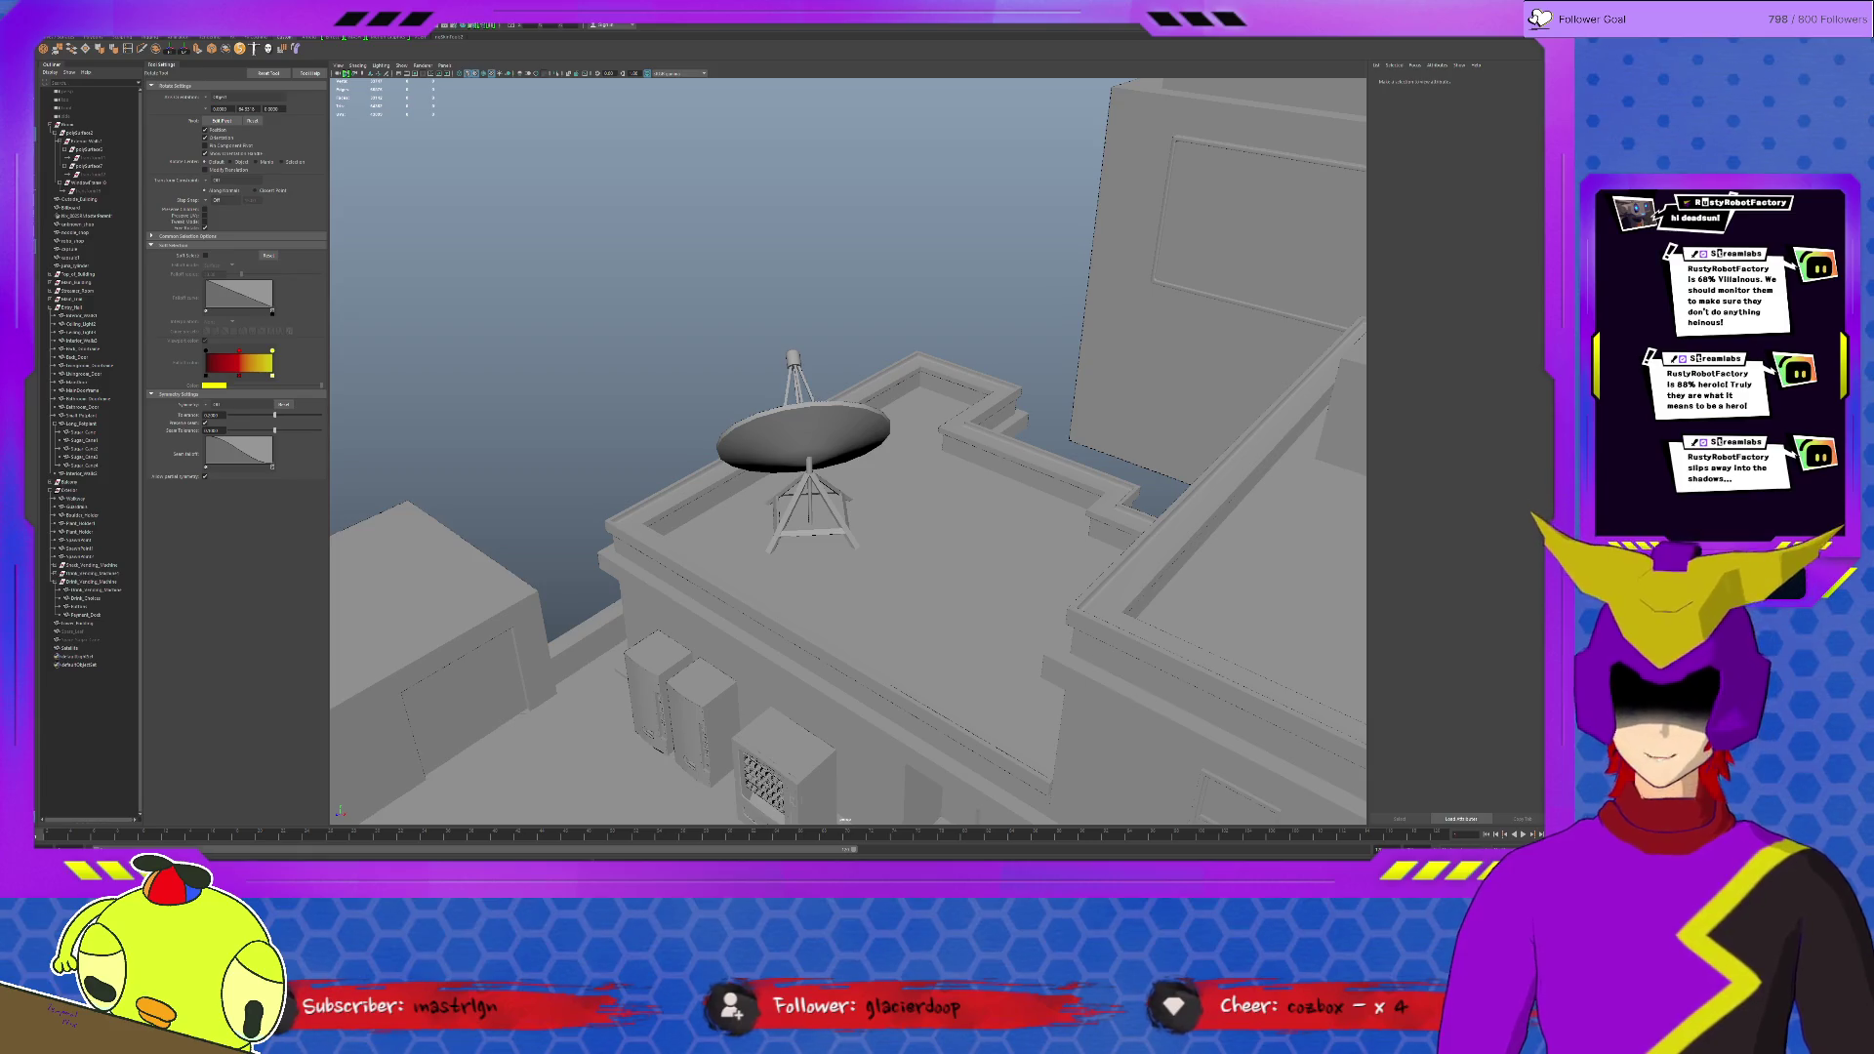
{"action": "mouse_move", "coordinate": [879, 616]}
{"action": "left_mouse_down", "text": "alt"}
{"action": "mouse_move", "coordinate": [1090, 616]}
{"action": "mouse_move", "coordinate": [722, 515]}
{"action": "left_mouse_up", "text": "alt"}
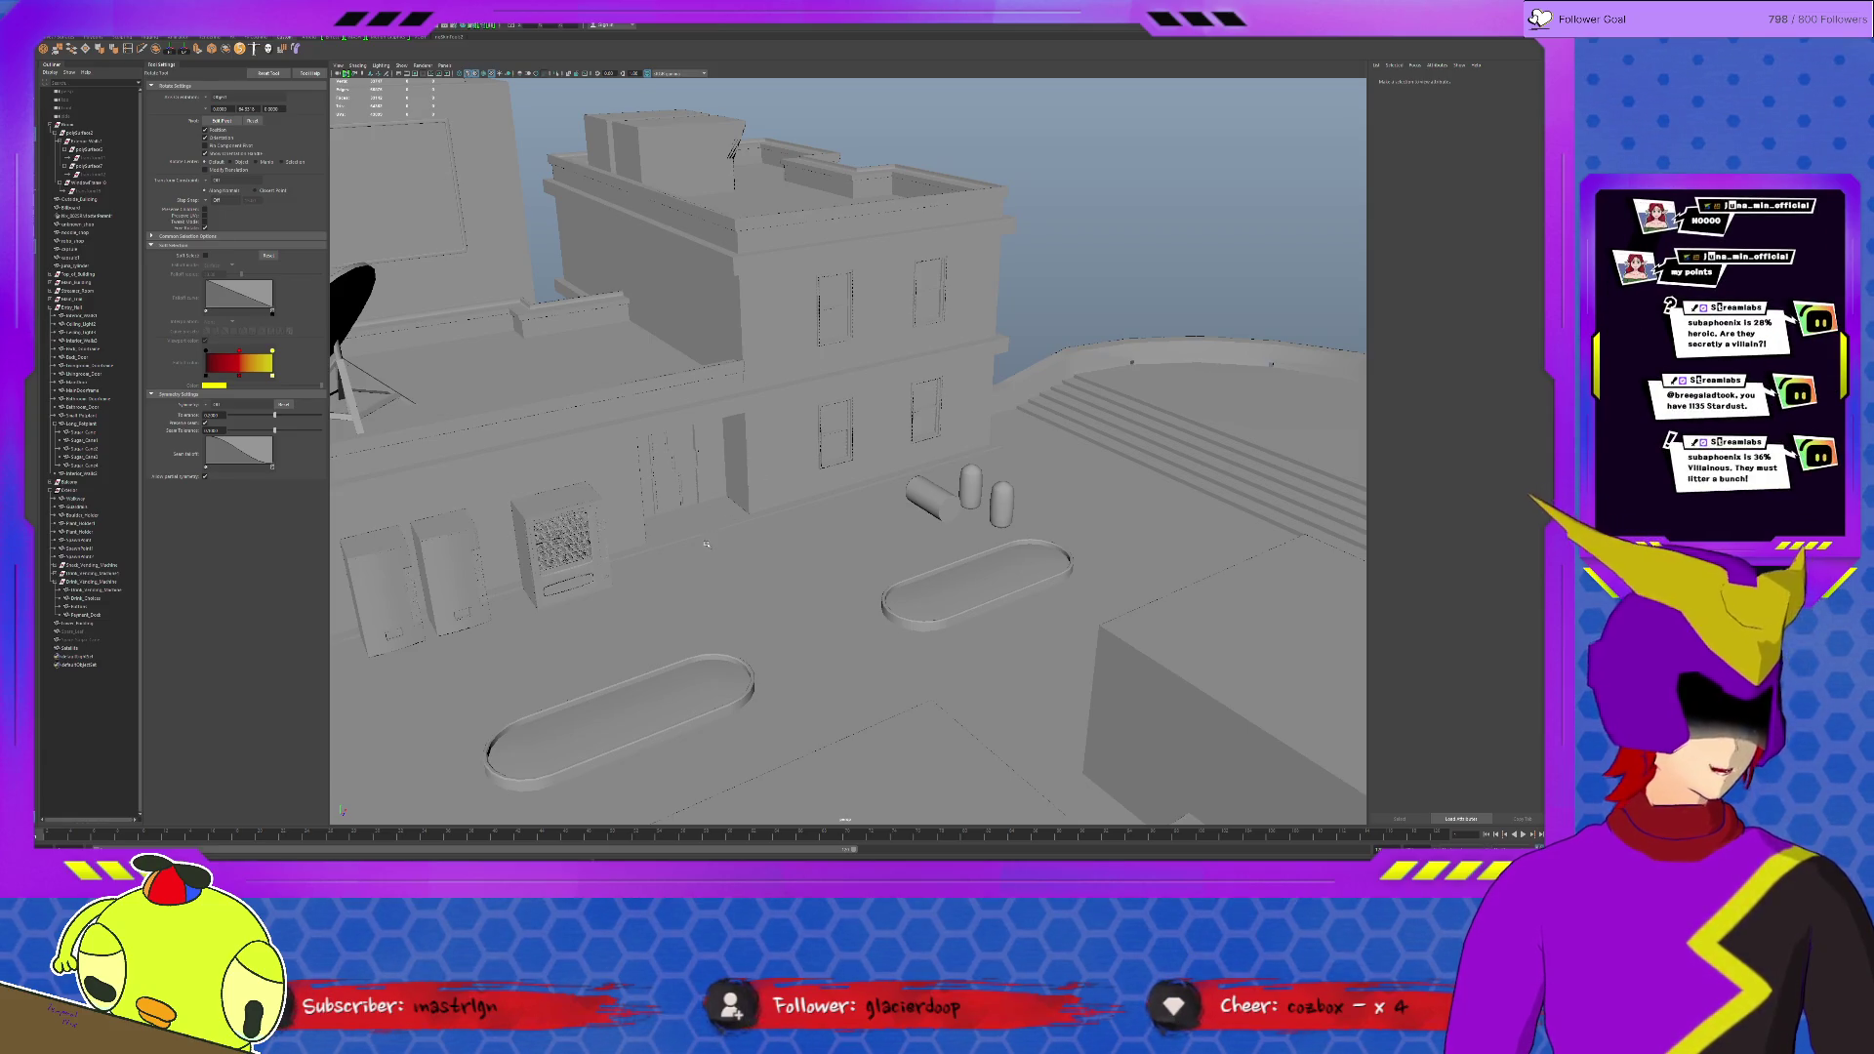
{"action": "mouse_move", "coordinate": [720, 535]}
{"action": "left_mouse_down", "text": "alt"}
{"action": "mouse_move", "coordinate": [690, 572]}
{"action": "mouse_move", "coordinate": [703, 586]}
{"action": "mouse_move", "coordinate": [673, 591]}
{"action": "left_mouse_up", "text": "alt"}
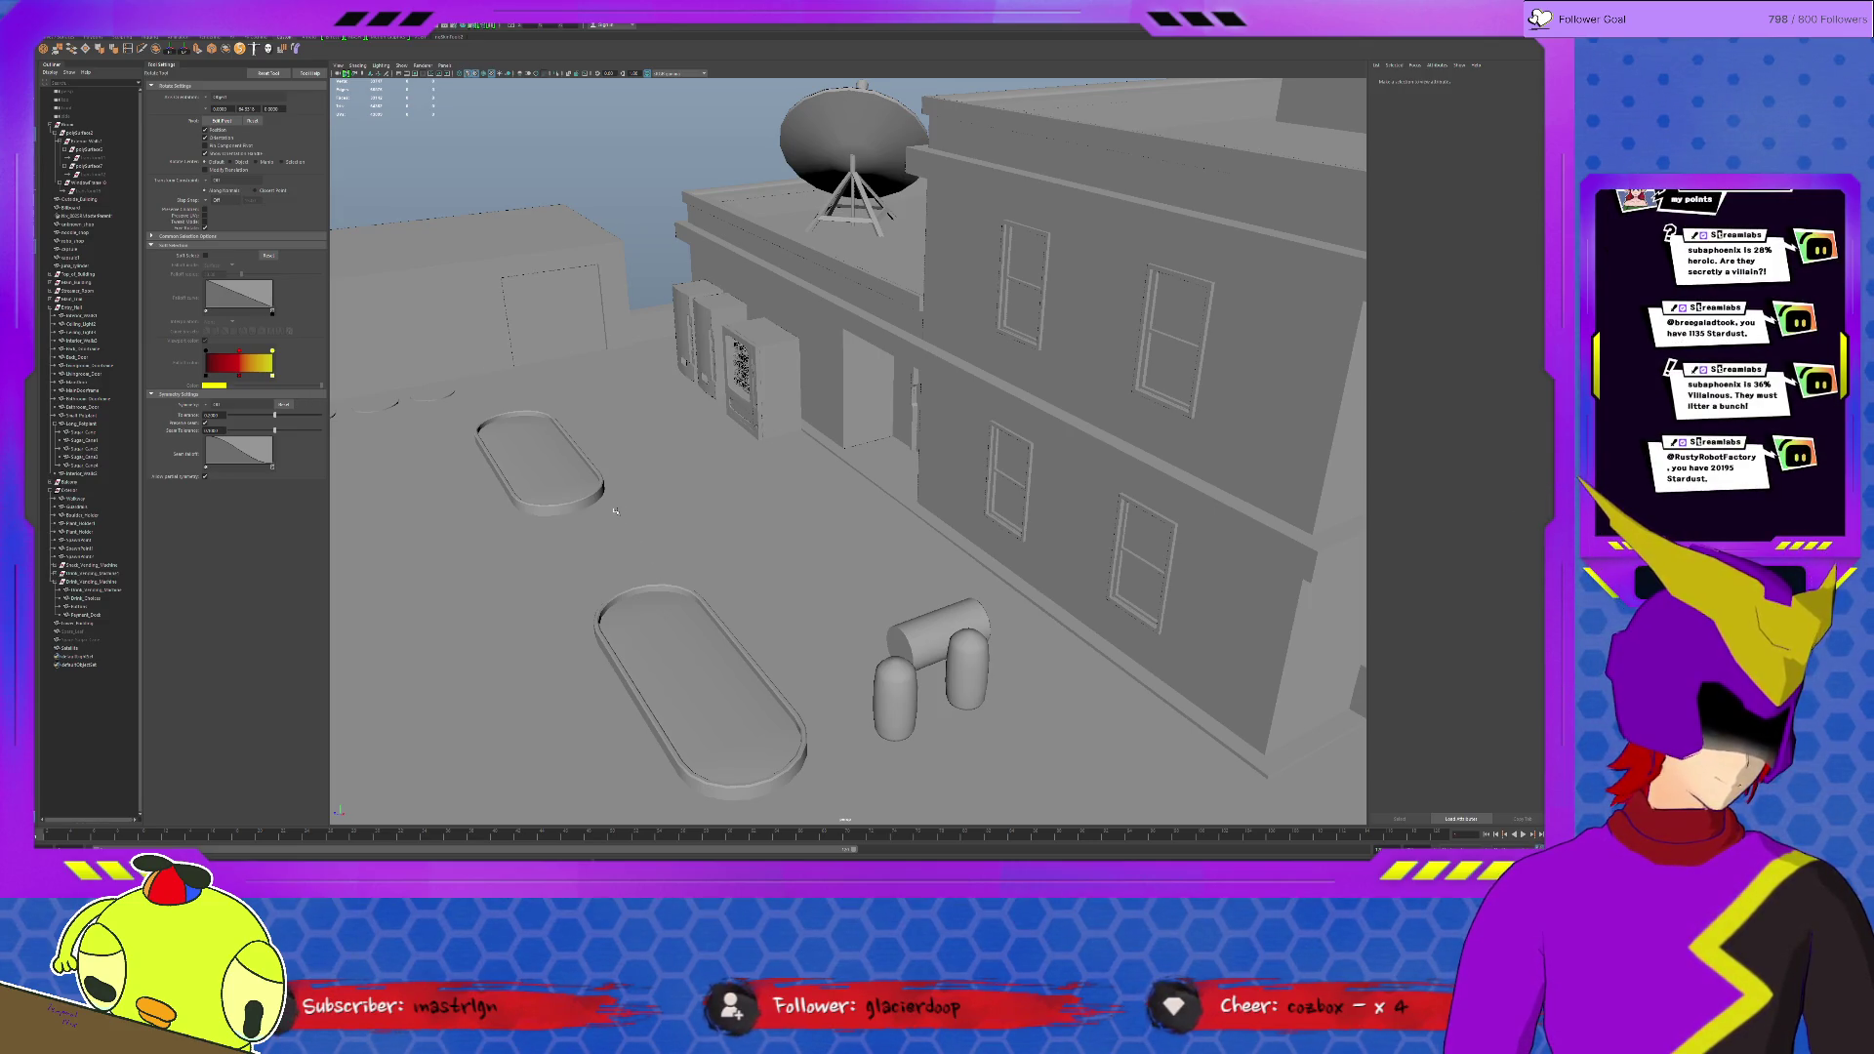
{"action": "scroll", "coordinate": [616, 509], "scroll_direction": "up", "scroll_amount": 2}
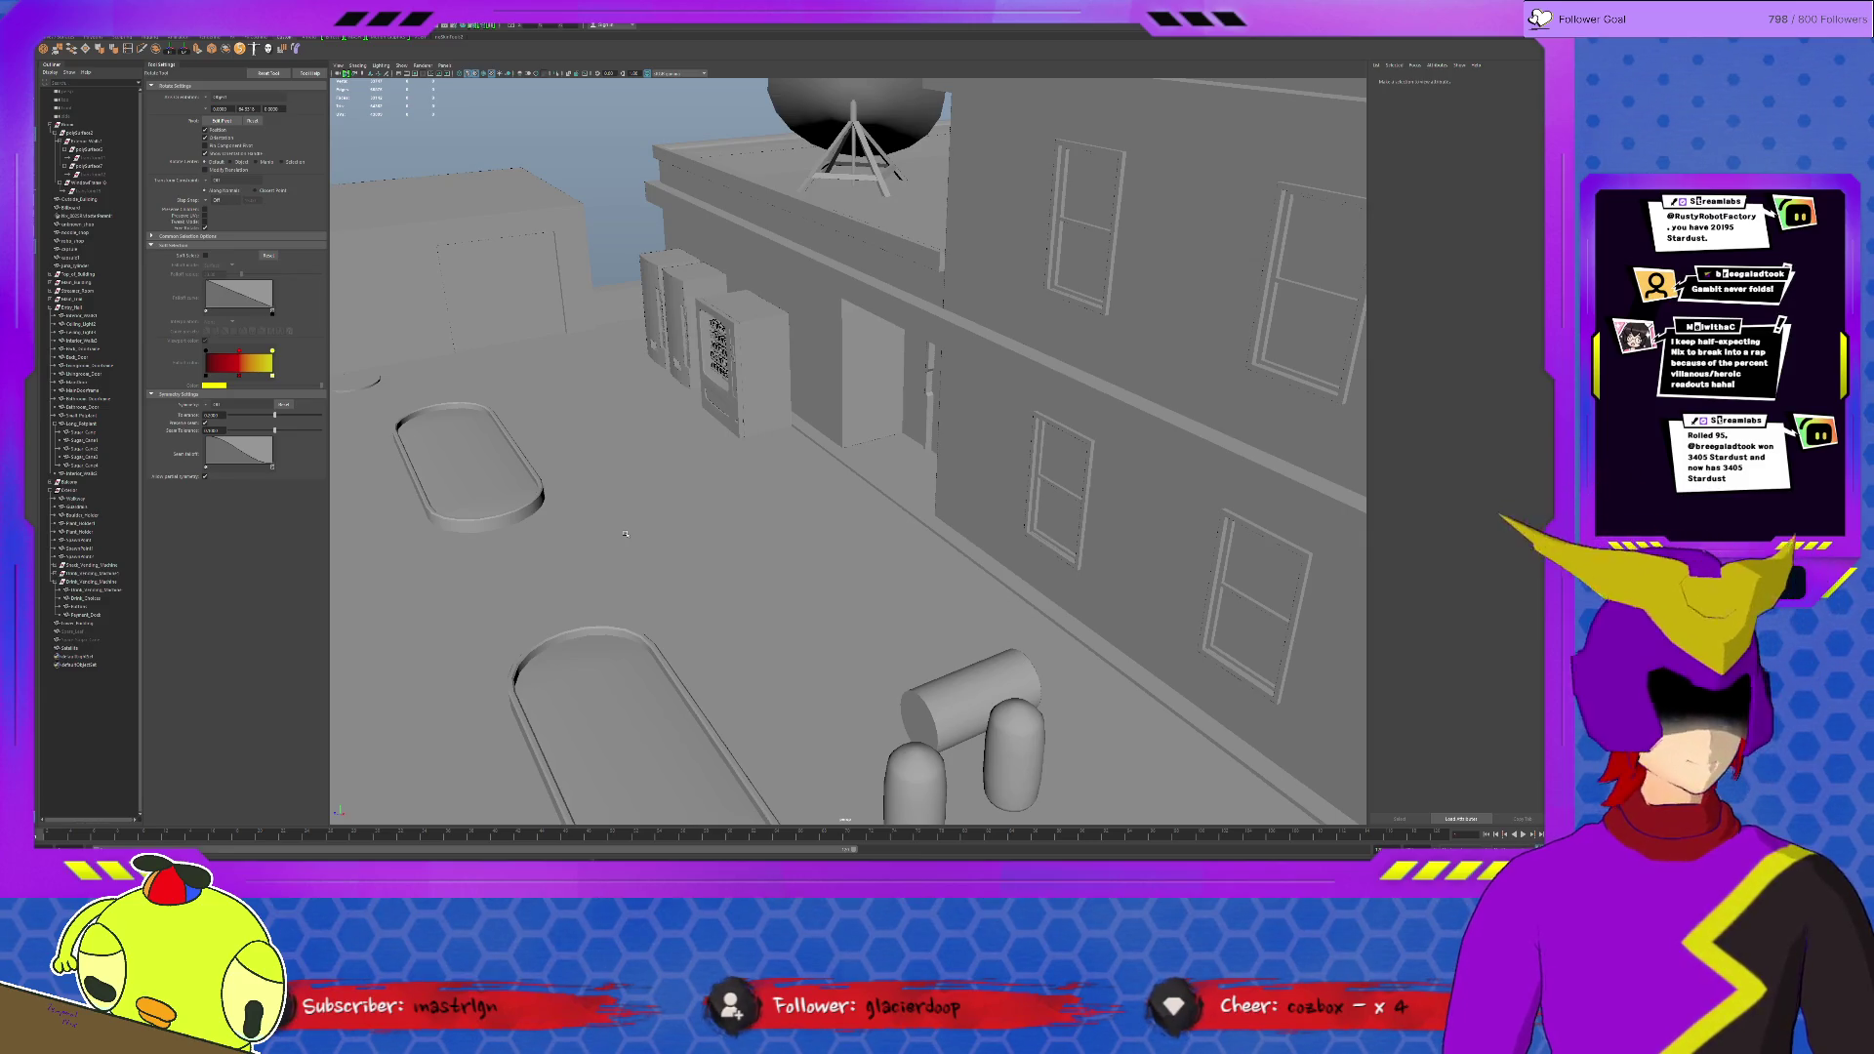
{"action": "mouse_move", "coordinate": [626, 535]}
{"action": "left_mouse_down", "text": "alt"}
{"action": "mouse_move", "coordinate": [1188, 526]}
{"action": "mouse_move", "coordinate": [915, 531]}
{"action": "left_mouse_up", "text": "alt"}
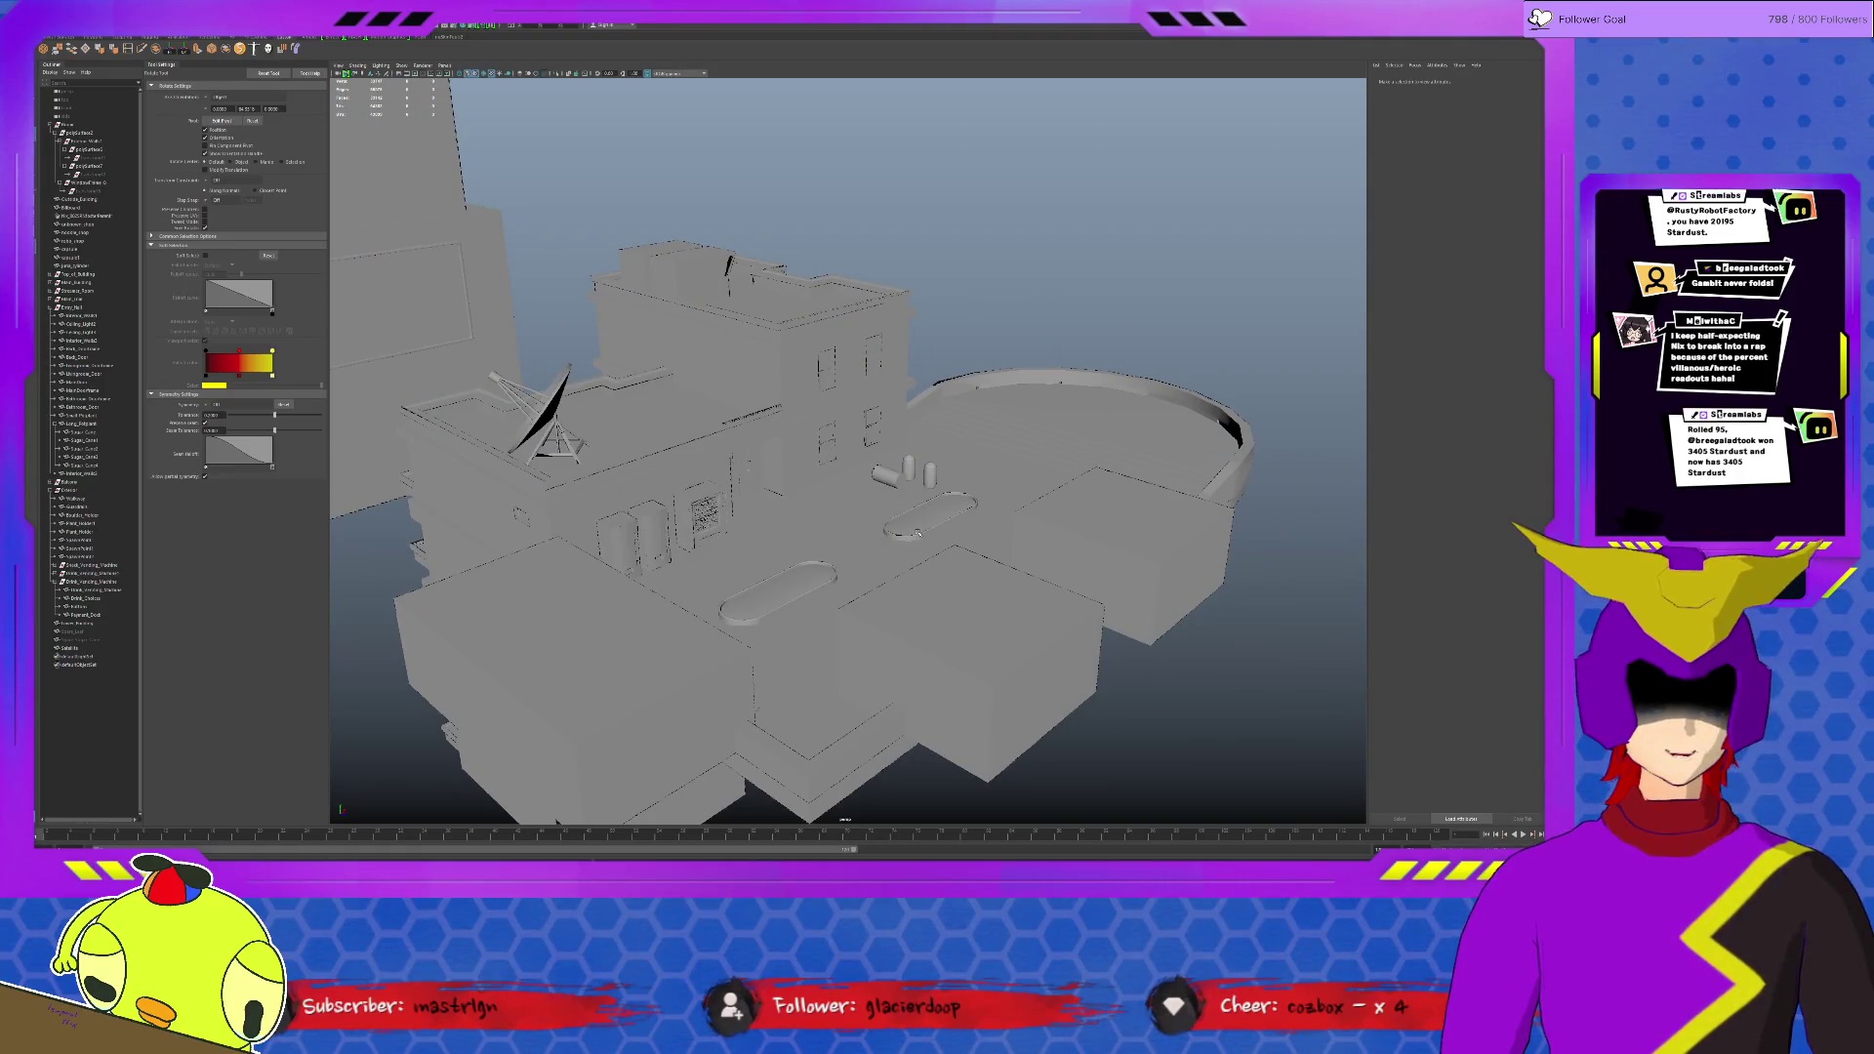
{"action": "scroll", "coordinate": [914, 528], "scroll_direction": "up", "scroll_amount": 3}
{"action": "scroll", "coordinate": [906, 525], "scroll_direction": "up", "scroll_amount": 3}
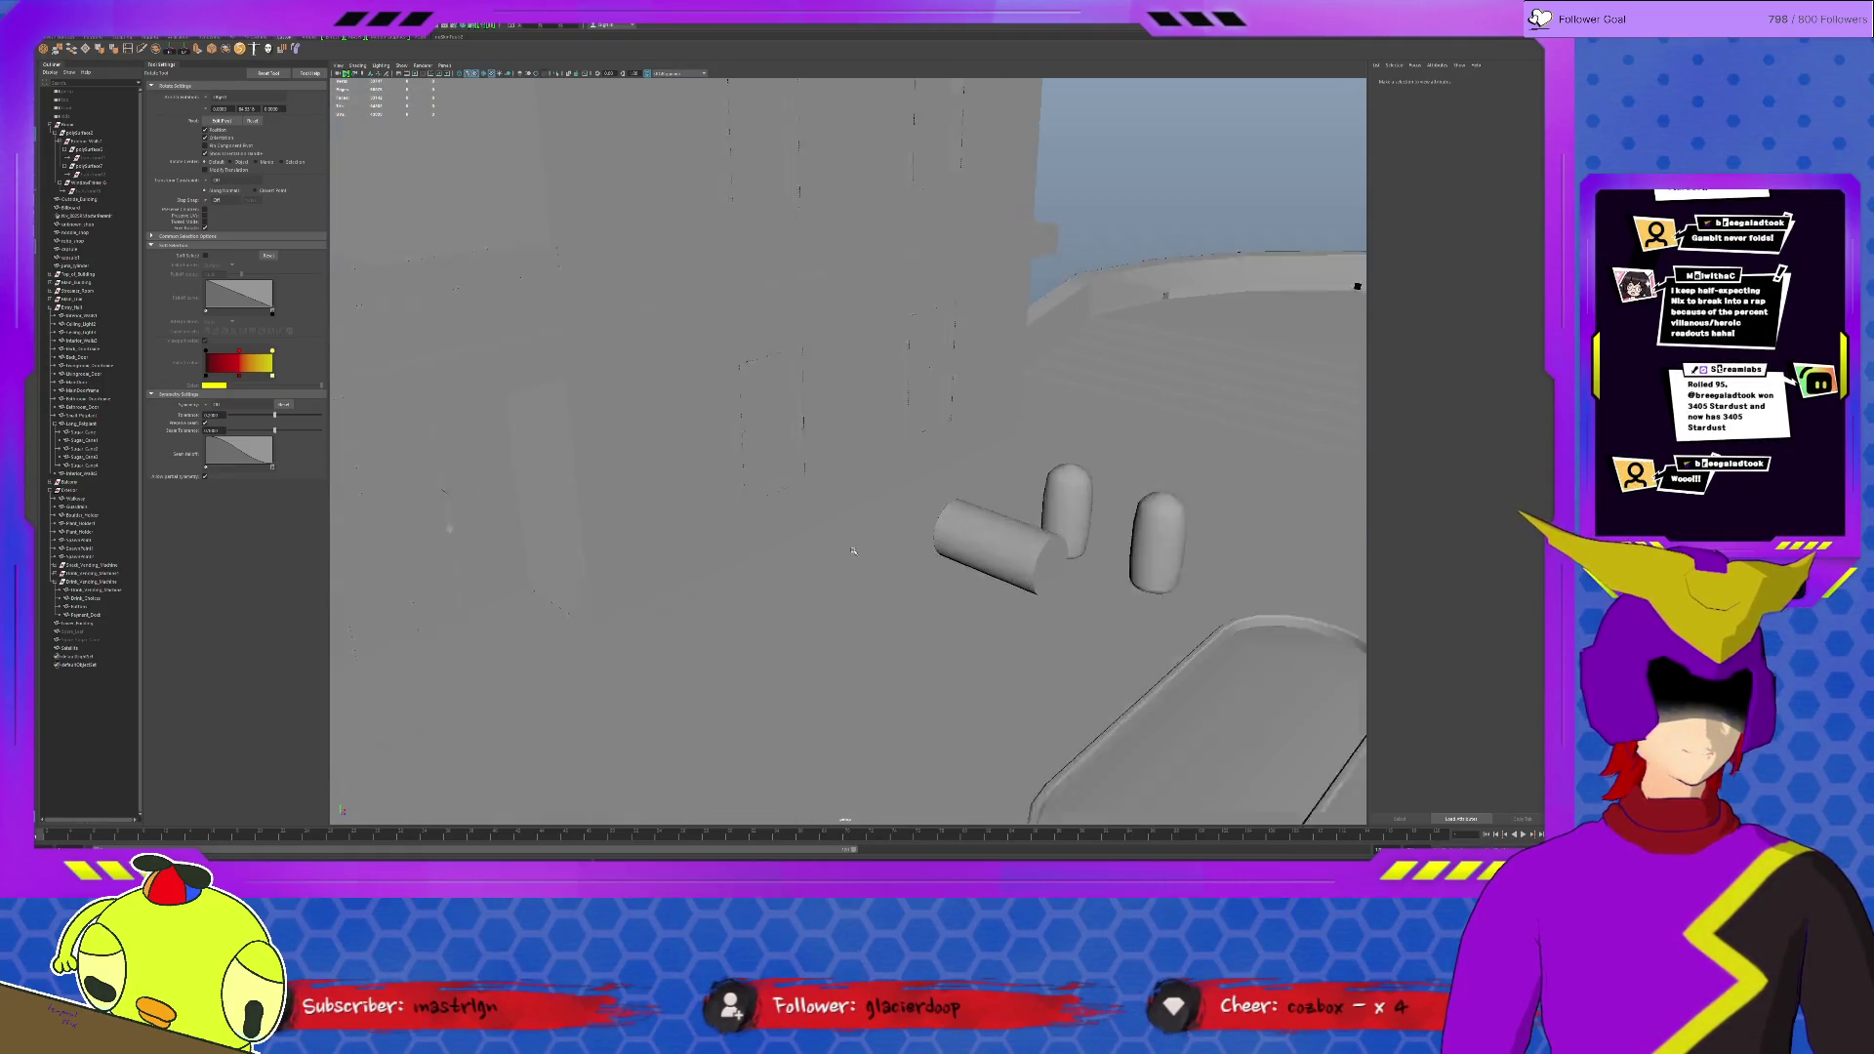
{"action": "scroll", "coordinate": [893, 518], "scroll_direction": "up", "scroll_amount": 3}
{"action": "scroll", "coordinate": [882, 513], "scroll_direction": "up", "scroll_amount": 2}
{"action": "scroll", "coordinate": [881, 512], "scroll_direction": "up", "scroll_amount": 3}
{"action": "scroll", "coordinate": [882, 513], "scroll_direction": "up", "scroll_amount": 3}
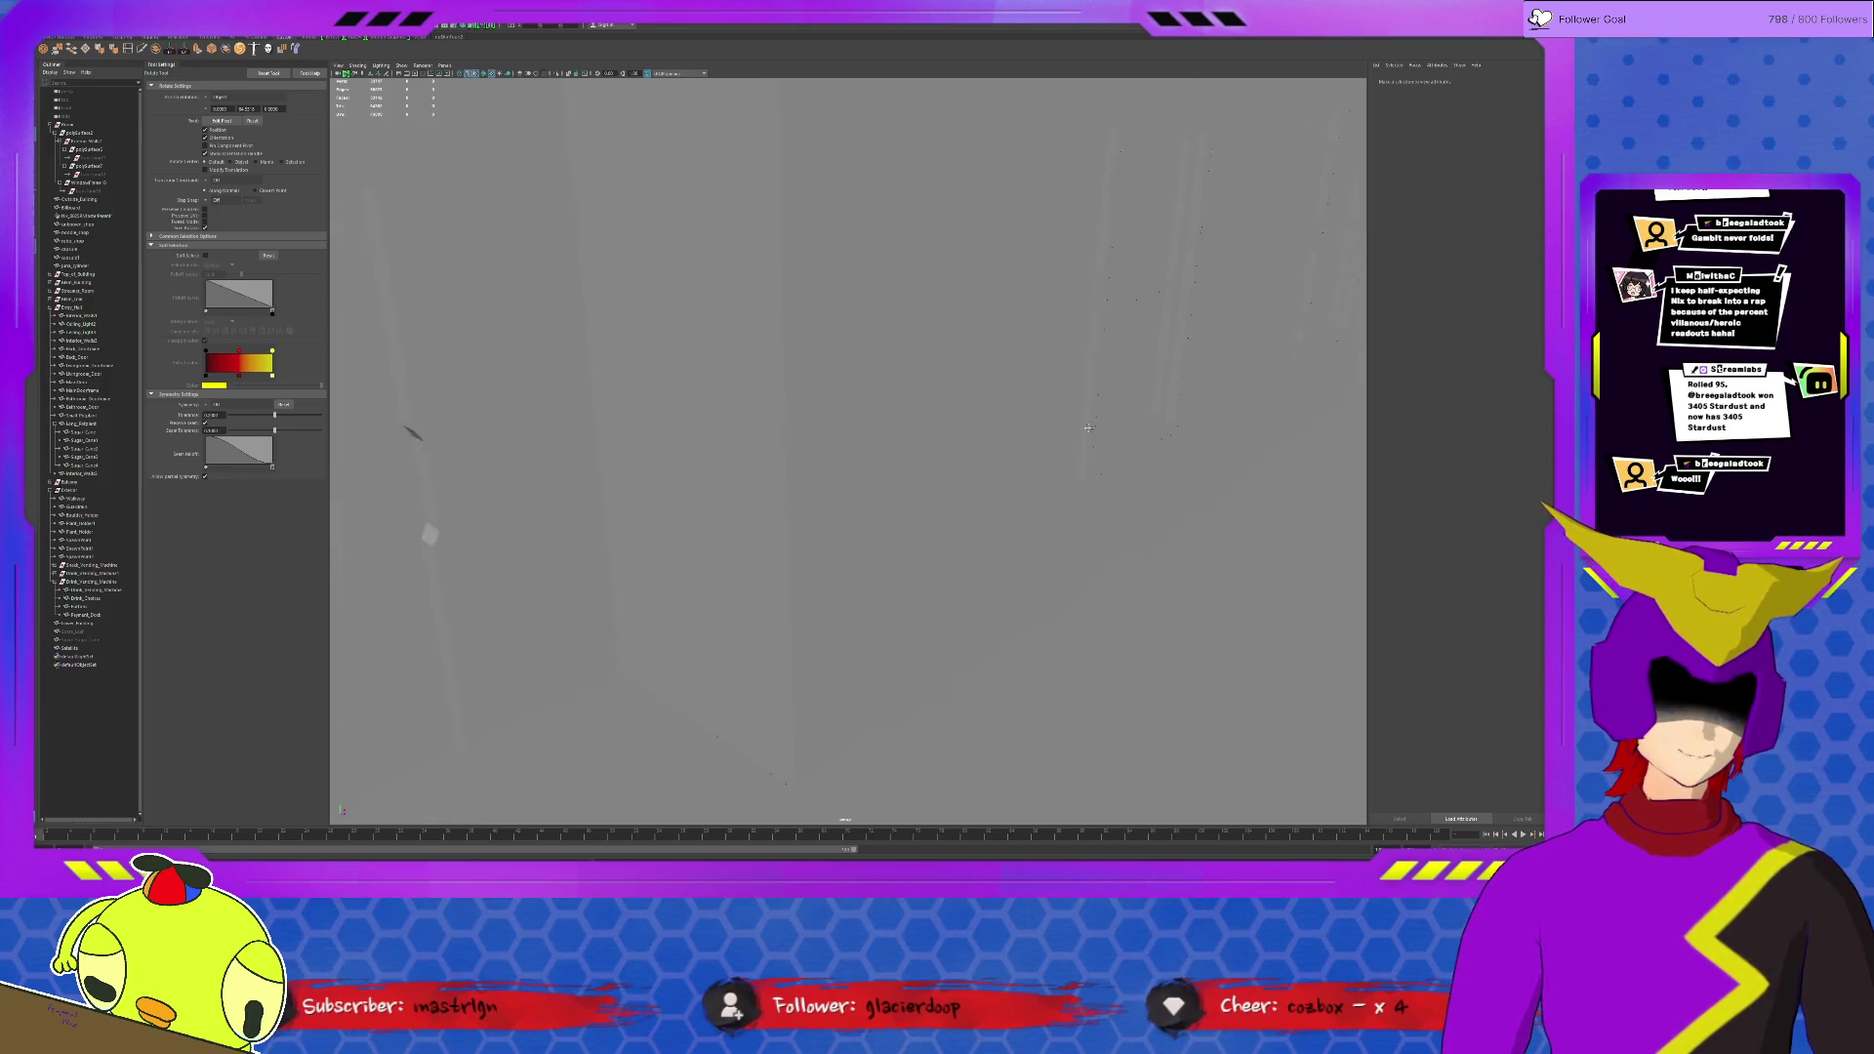
{"action": "scroll", "coordinate": [758, 472], "scroll_direction": "up", "scroll_amount": 2}
{"action": "scroll", "coordinate": [759, 473], "scroll_direction": "up", "scroll_amount": 2}
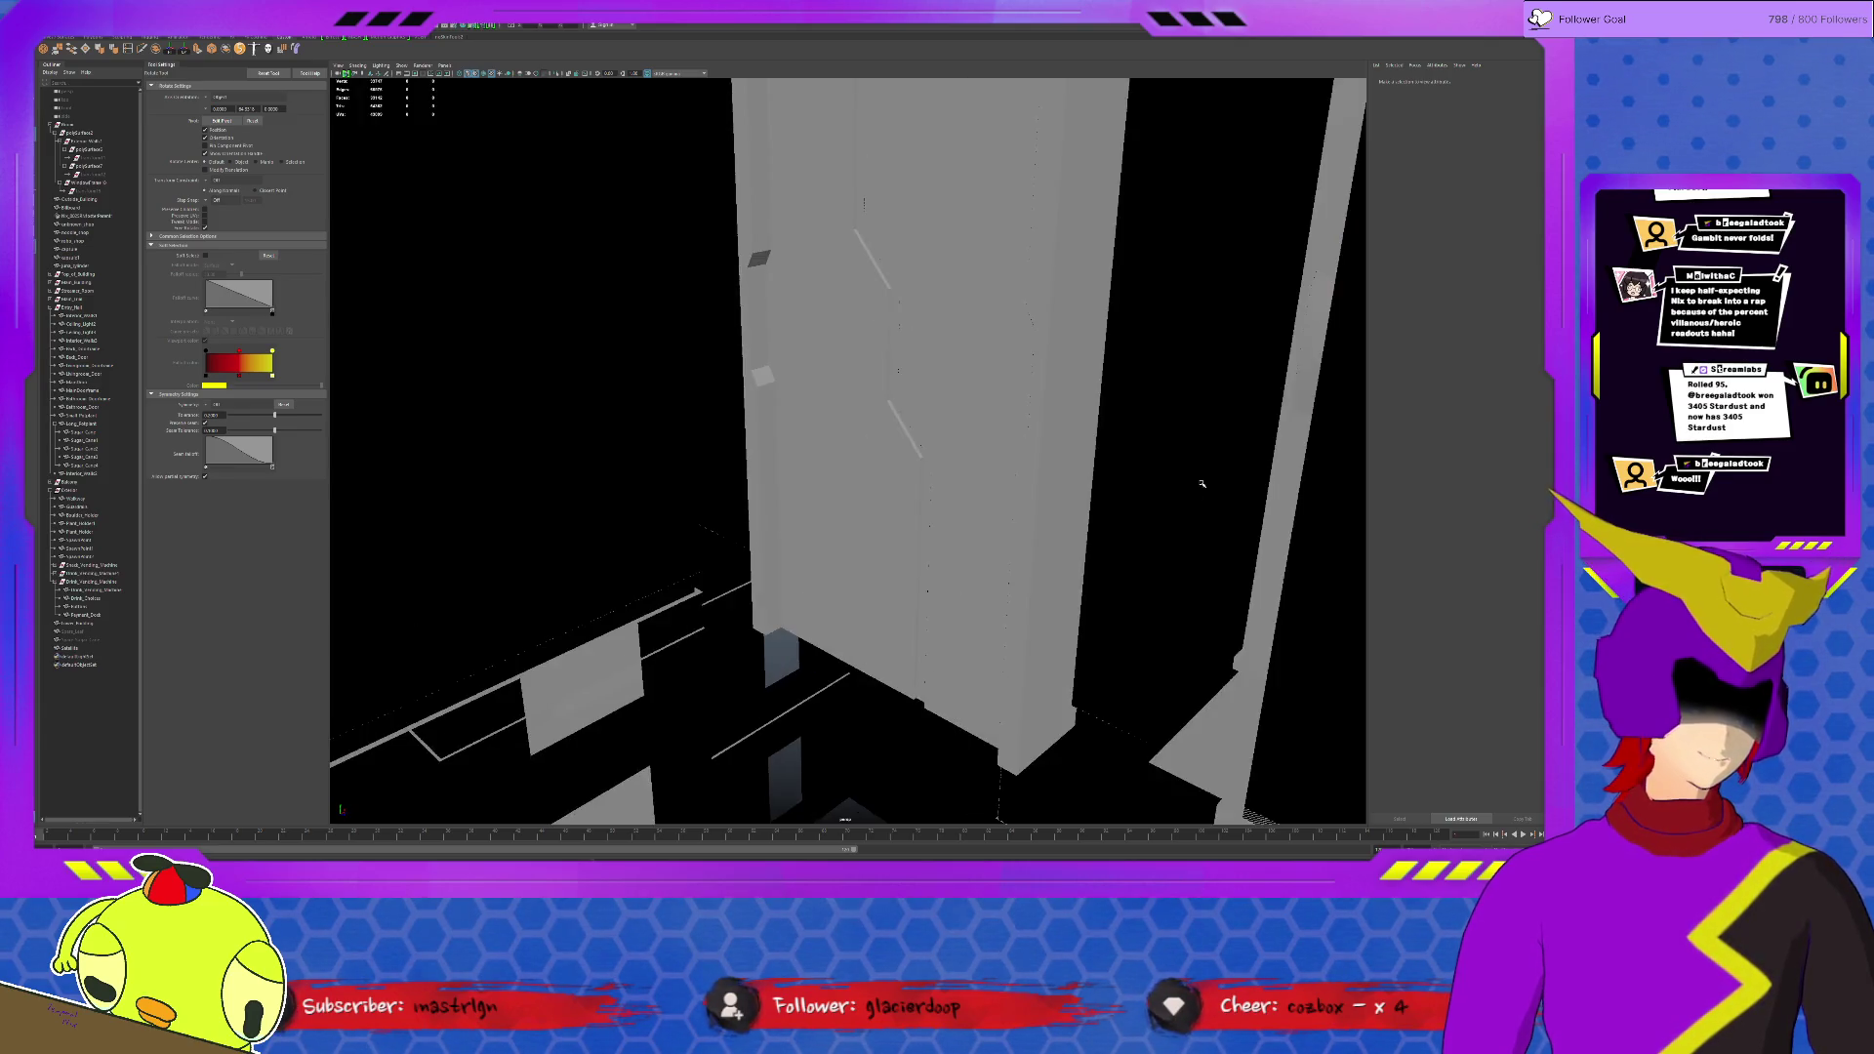
{"action": "scroll", "coordinate": [732, 484], "scroll_direction": "up", "scroll_amount": 2}
{"action": "scroll", "coordinate": [699, 493], "scroll_direction": "up", "scroll_amount": 2}
{"action": "scroll", "coordinate": [887, 543], "scroll_direction": "down", "scroll_amount": 3}
{"action": "scroll", "coordinate": [849, 565], "scroll_direction": "down", "scroll_amount": 3}
{"action": "scroll", "coordinate": [809, 586], "scroll_direction": "down", "scroll_amount": 3}
{"action": "left_click_drag", "start_coordinate": [811, 585], "coordinate": [801, 577], "text": "alt"}
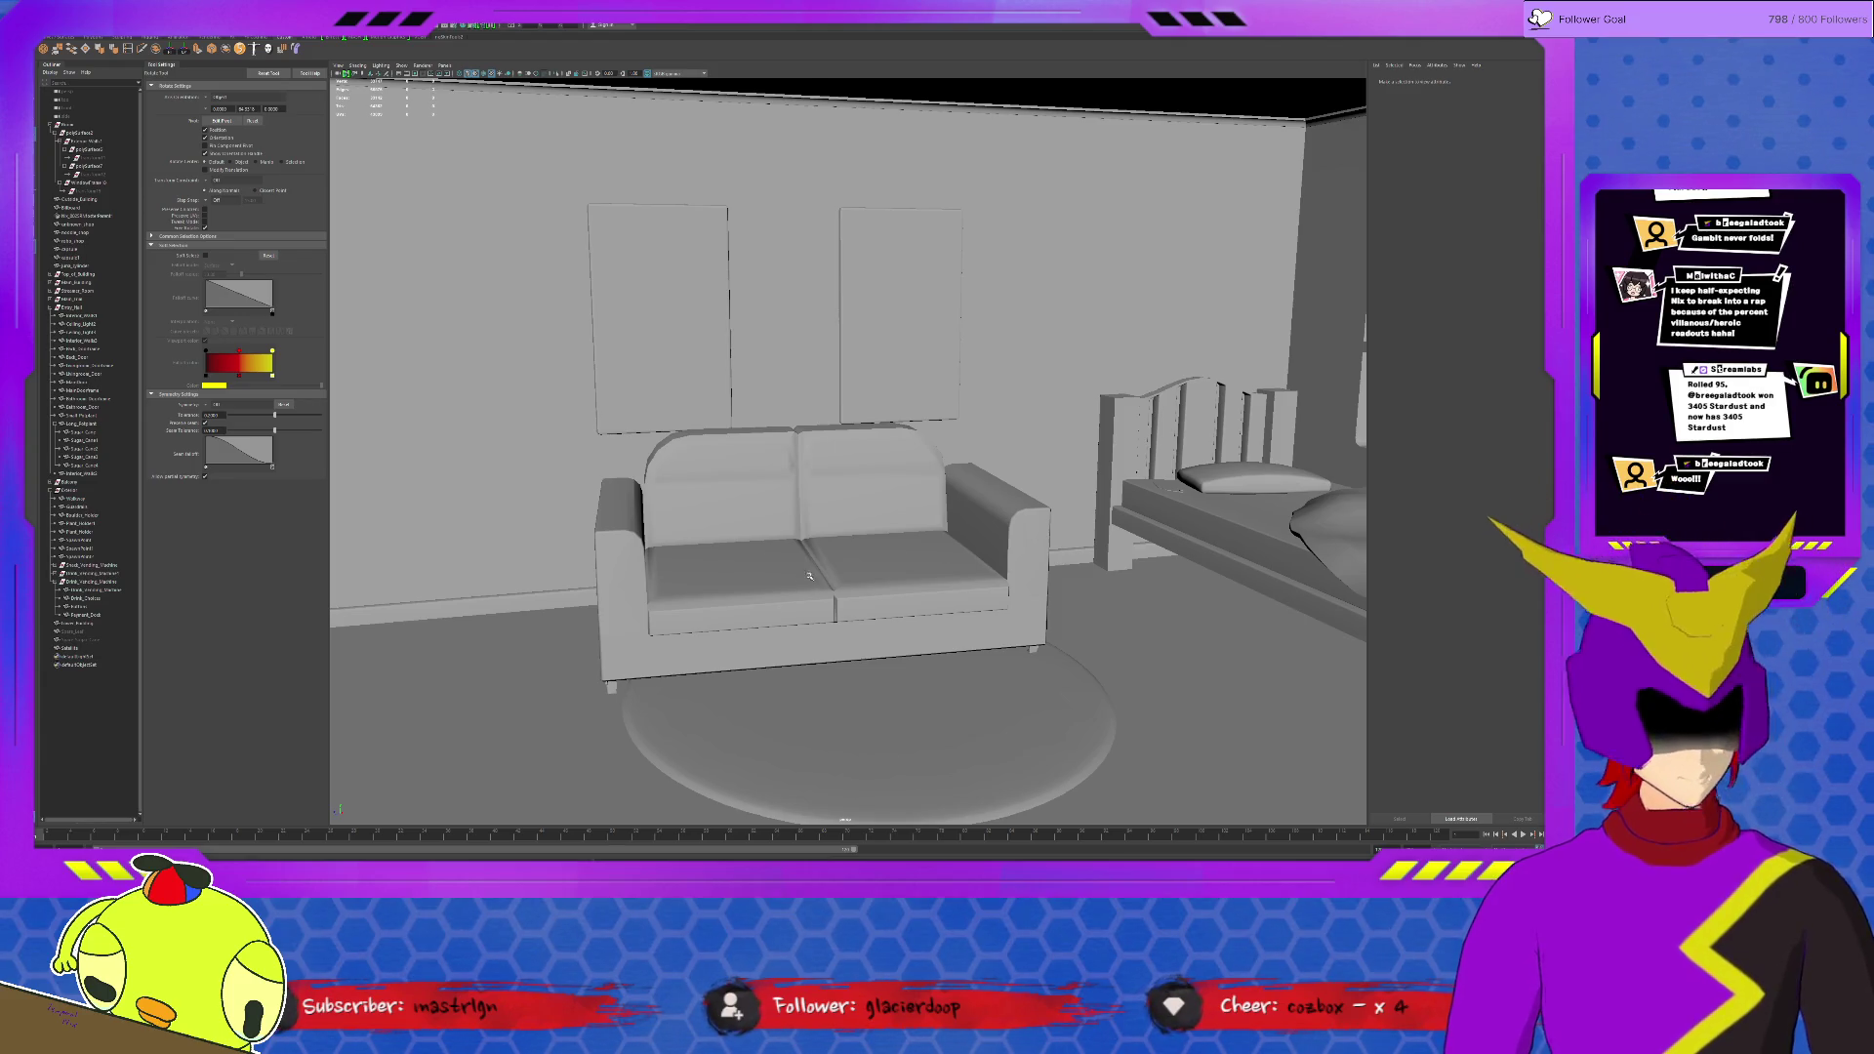
{"action": "scroll", "coordinate": [820, 582], "scroll_direction": "up", "scroll_amount": 3}
{"action": "scroll", "coordinate": [875, 593], "scroll_direction": "up", "scroll_amount": 3}
{"action": "mouse_move", "coordinate": [874, 593]}
{"action": "left_mouse_down", "text": "alt"}
{"action": "mouse_move", "coordinate": [805, 599]}
{"action": "mouse_move", "coordinate": [877, 592]}
{"action": "mouse_move", "coordinate": [828, 584]}
{"action": "left_mouse_up", "text": "alt"}
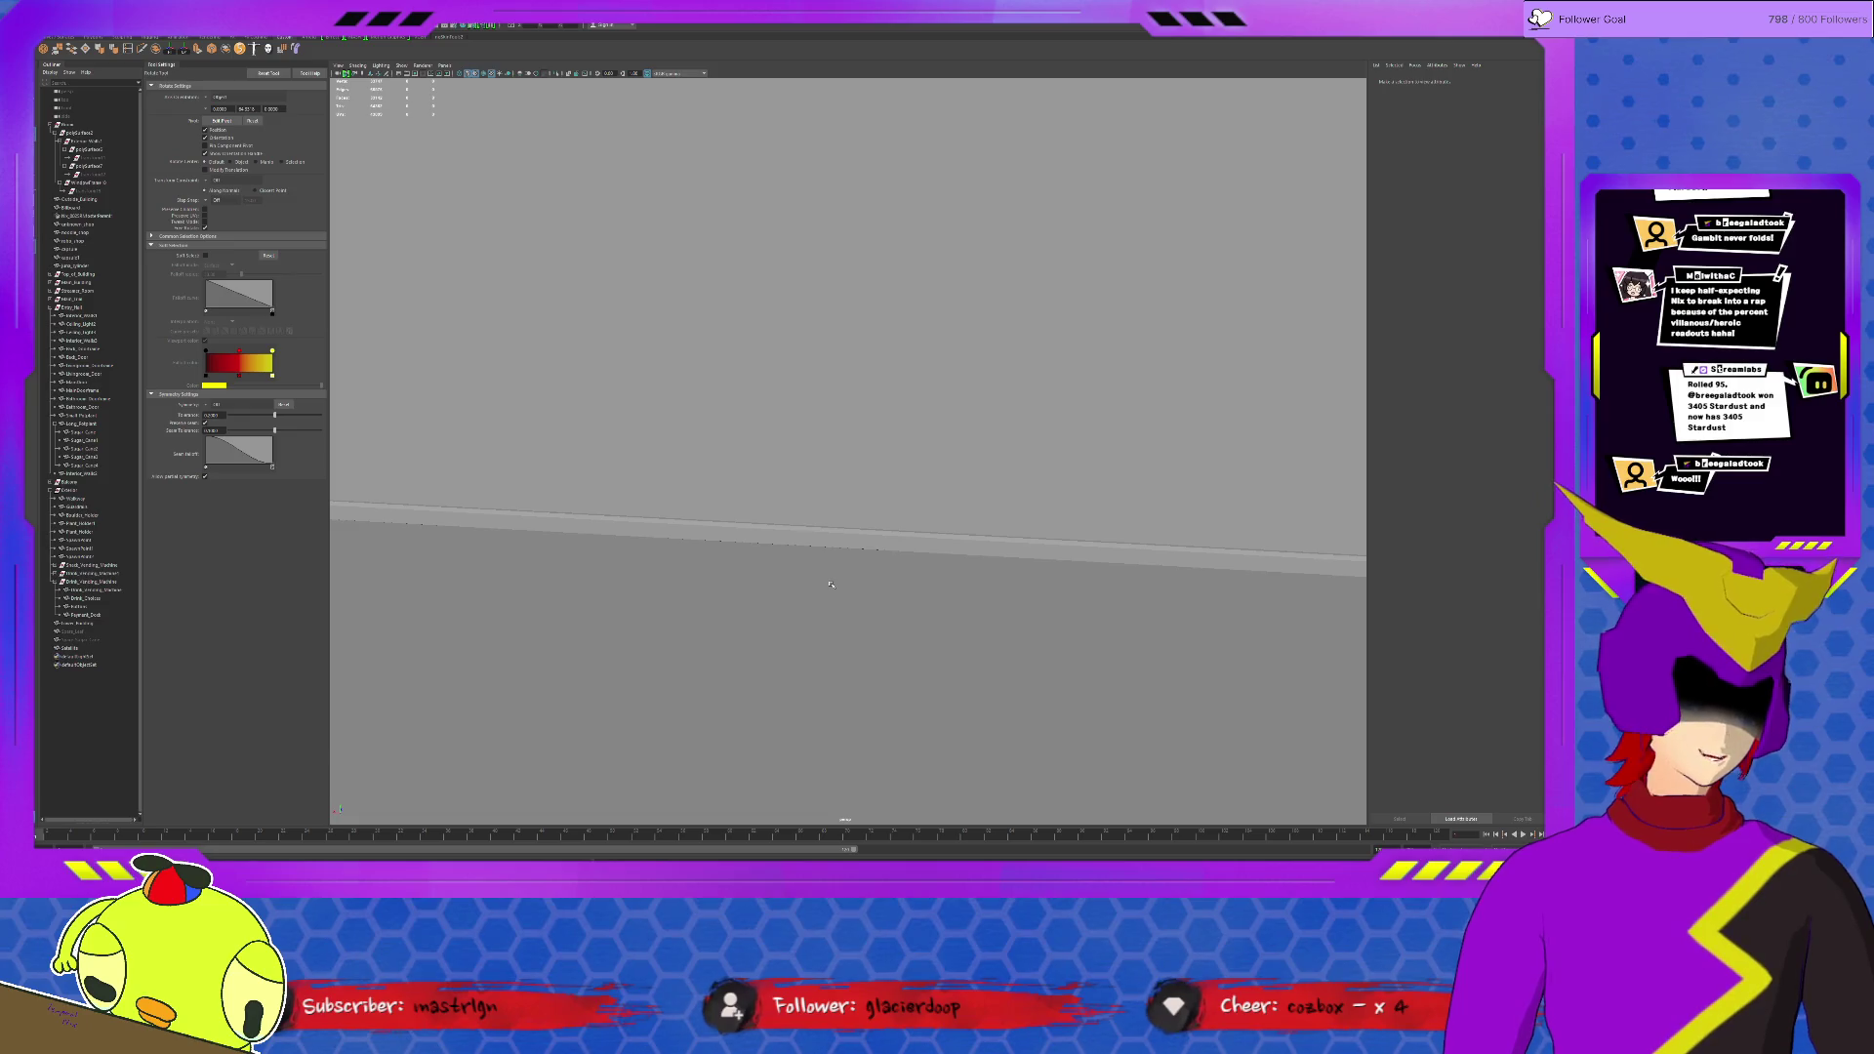
{"action": "key", "text": "f"}
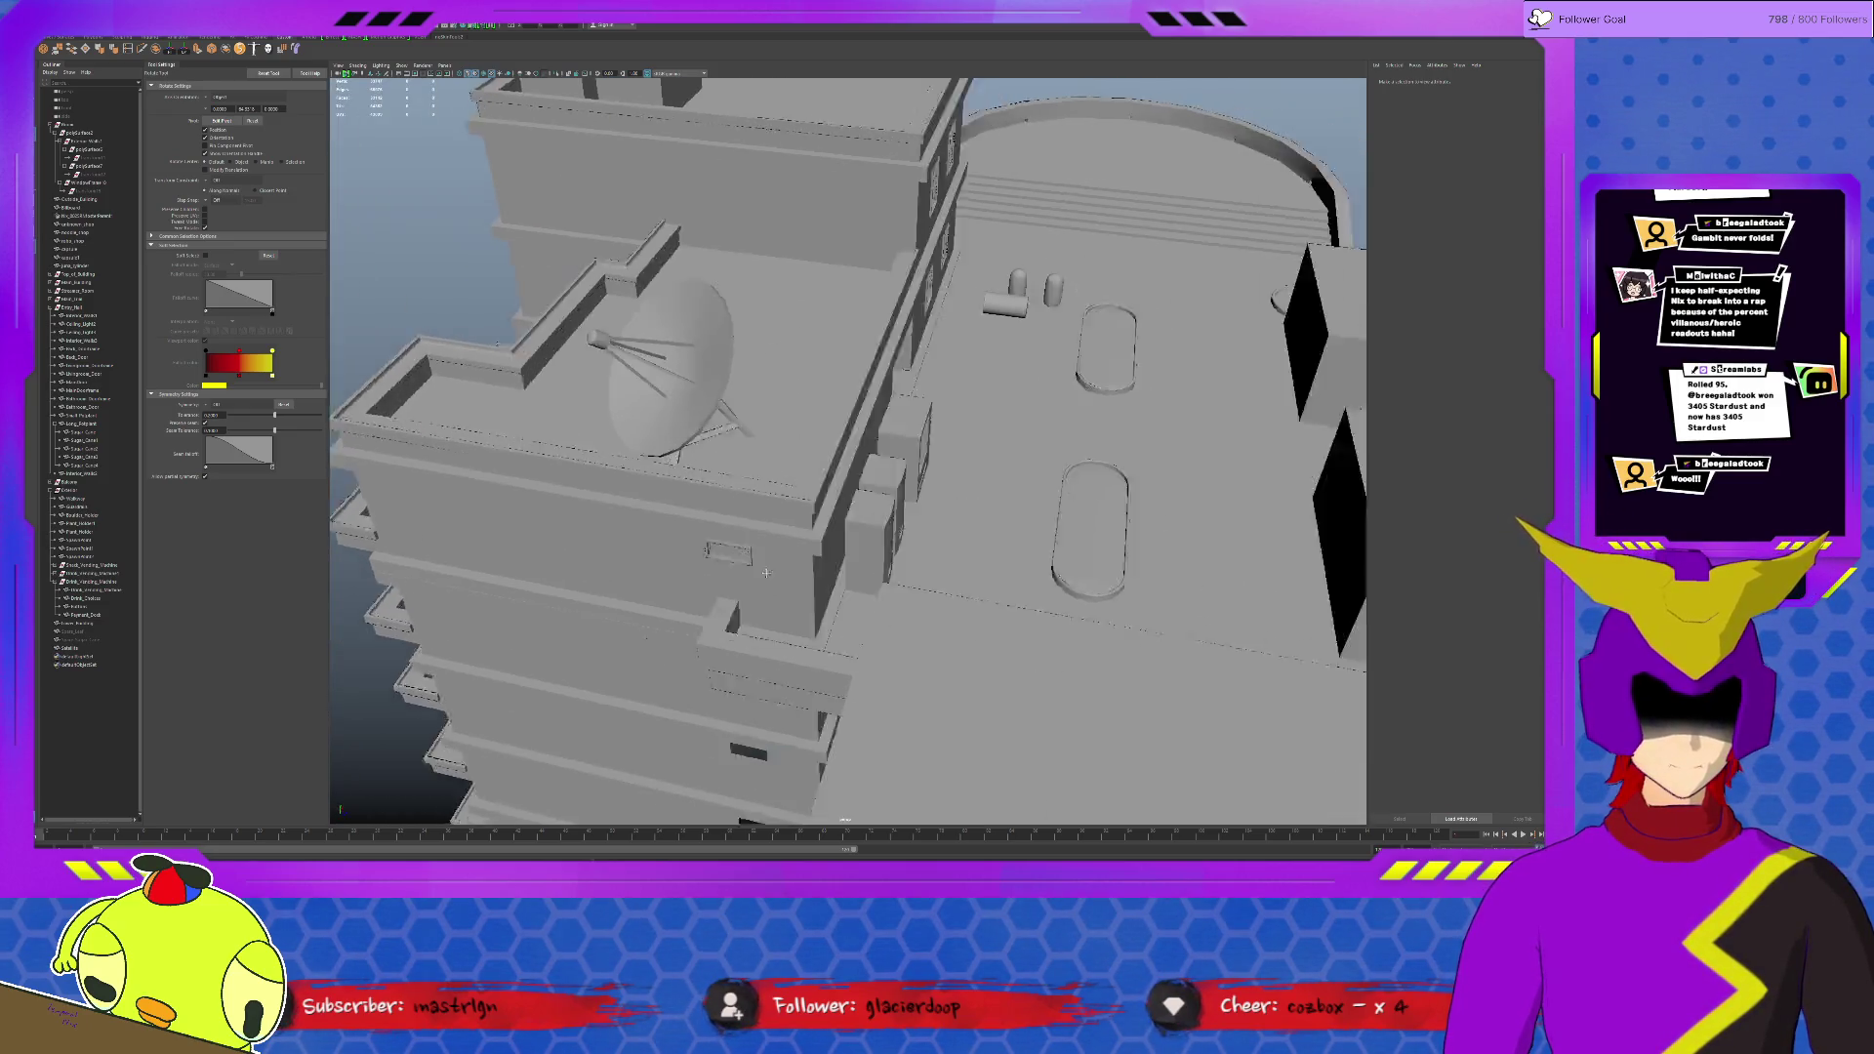
Step: Isolate the large rooftop box, enter face mode and select its inner bottom faces from below
{"action": "mouse_move", "coordinate": [765, 572]}
{"action": "left_mouse_down", "text": "alt"}
{"action": "mouse_move", "coordinate": [986, 544]}
{"action": "mouse_move", "coordinate": [1184, 585]}
{"action": "left_mouse_up", "text": "alt"}
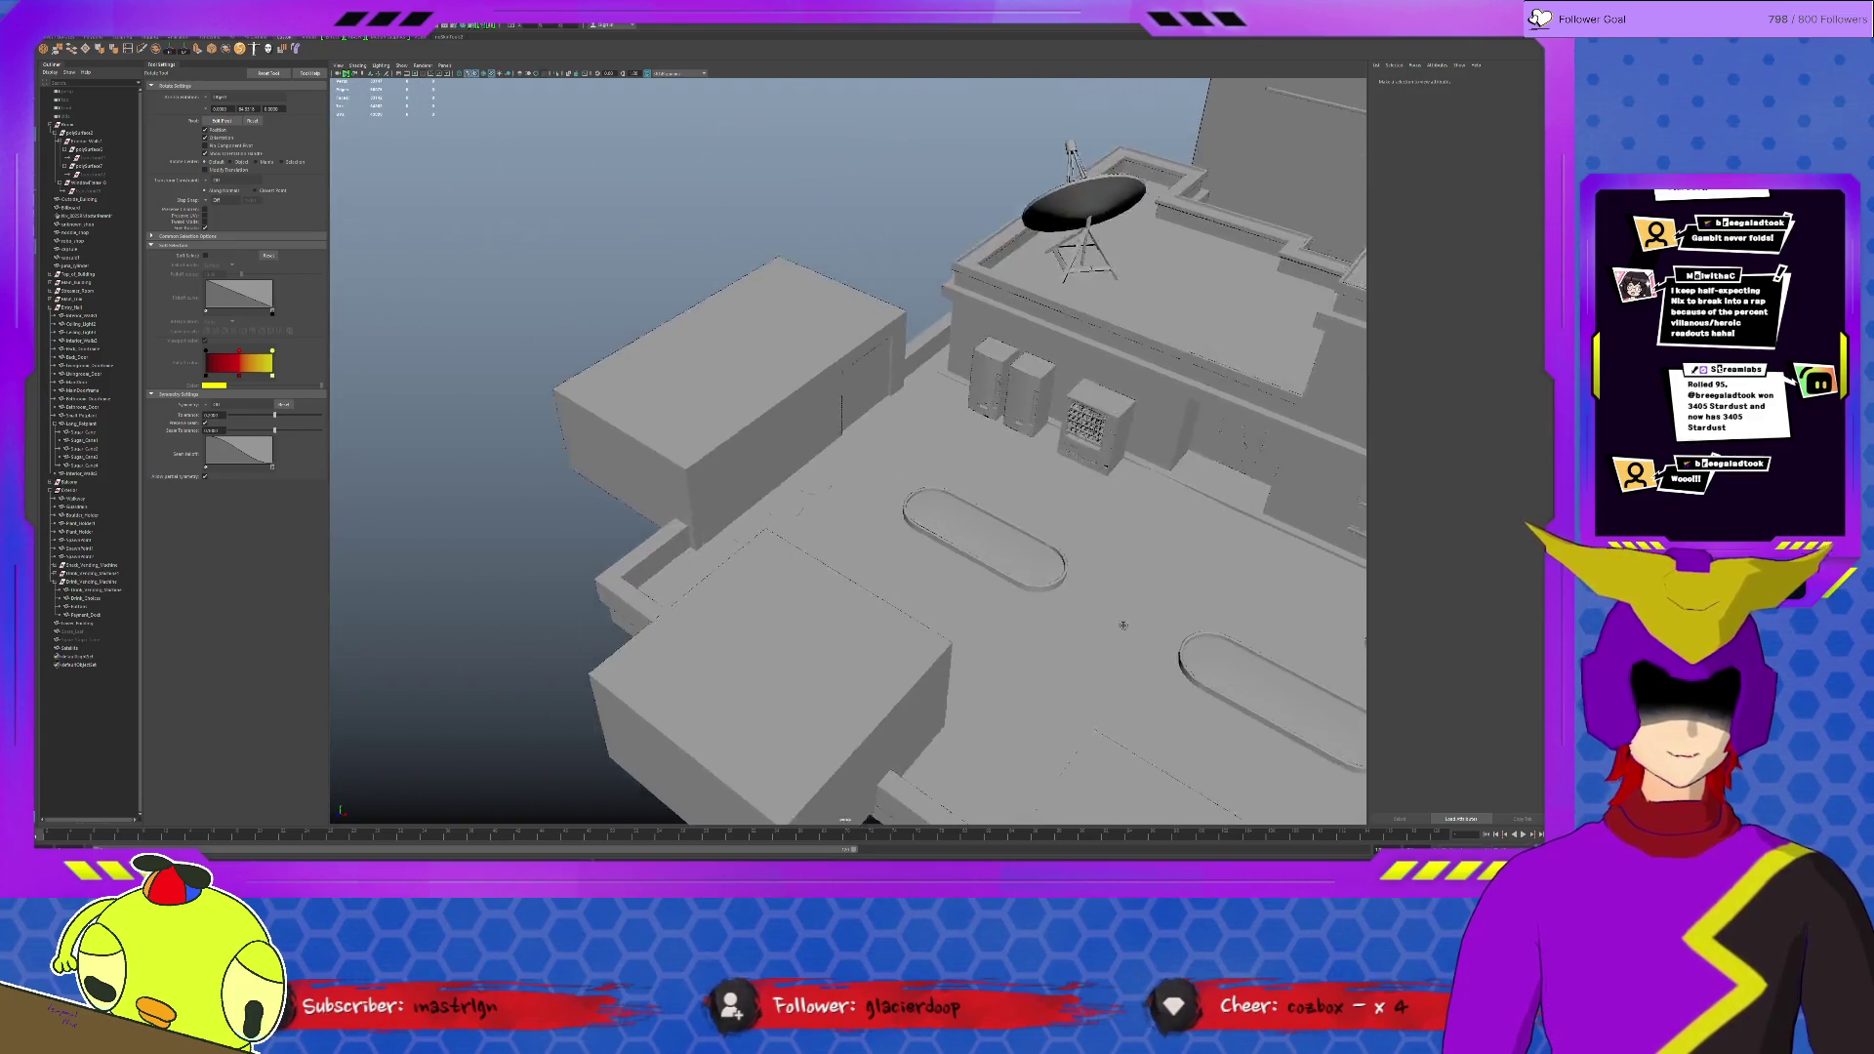
{"action": "left_click", "coordinate": [884, 406]}
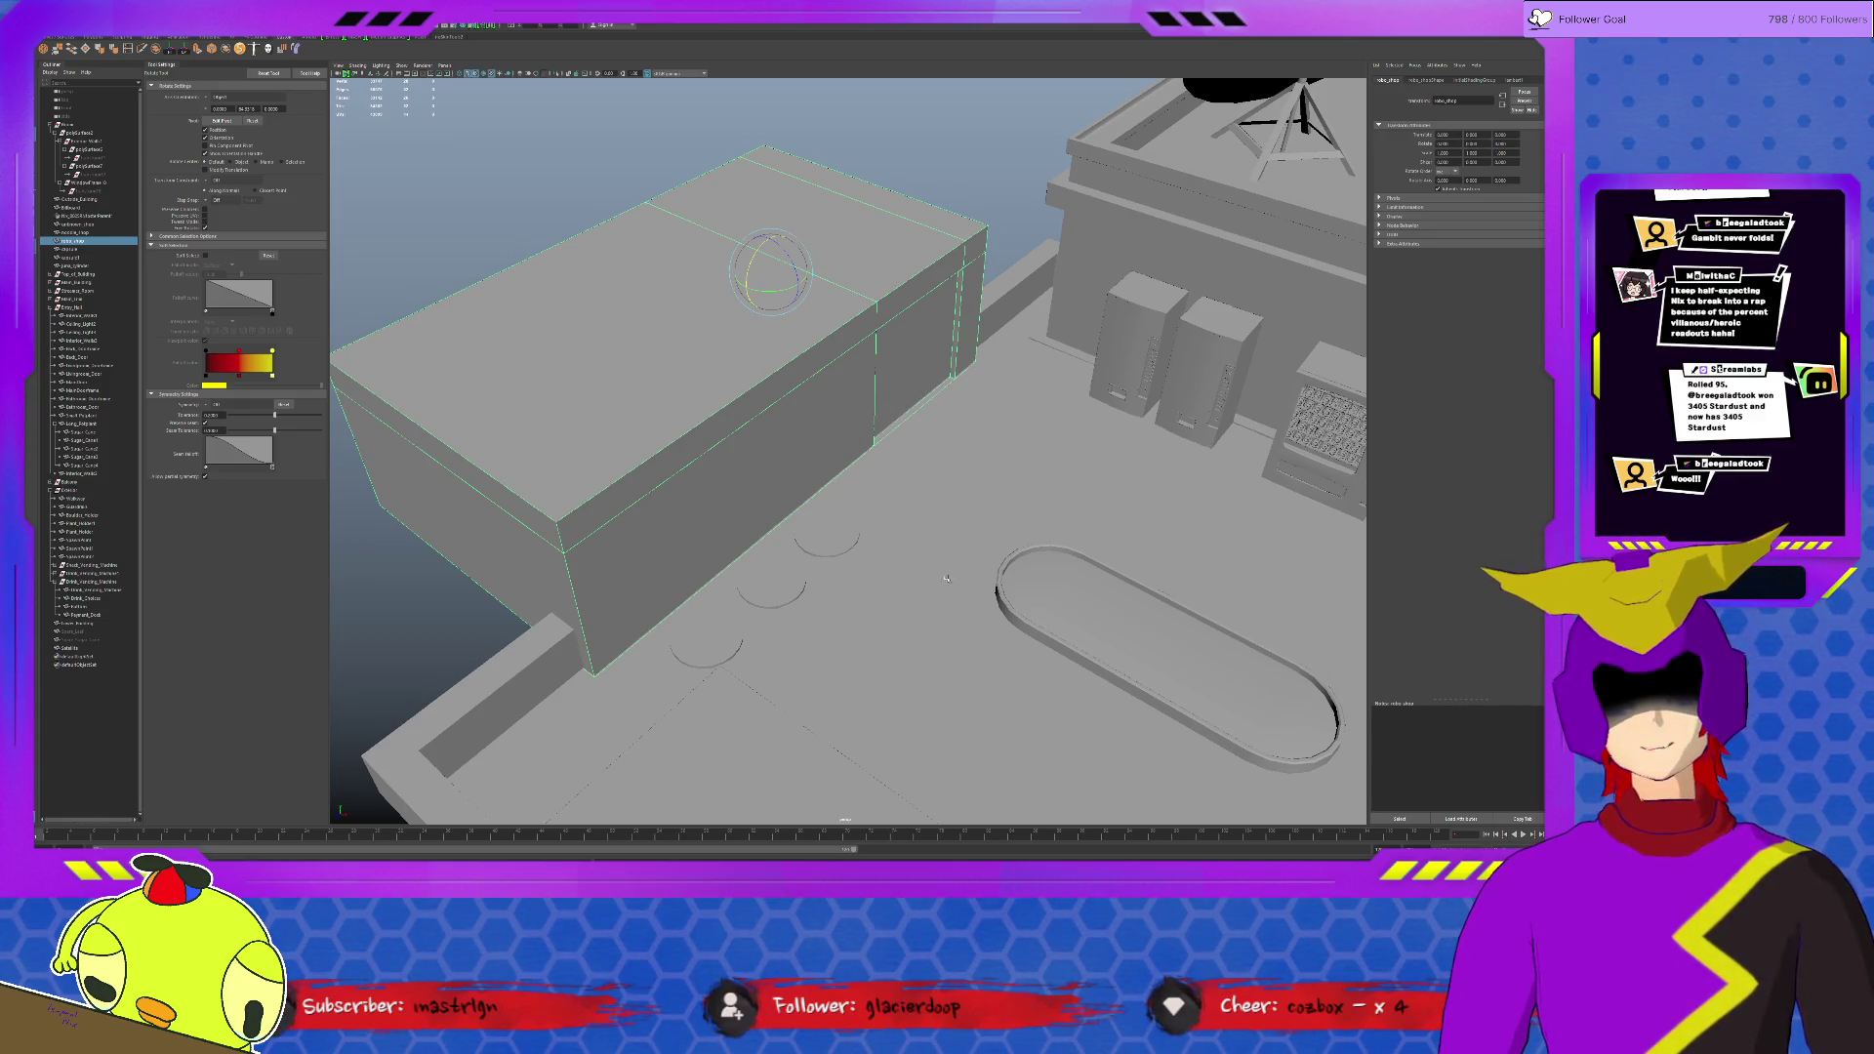
{"action": "scroll", "coordinate": [916, 579], "scroll_direction": "up", "scroll_amount": 3}
{"action": "key", "text": "ctrl+1"}
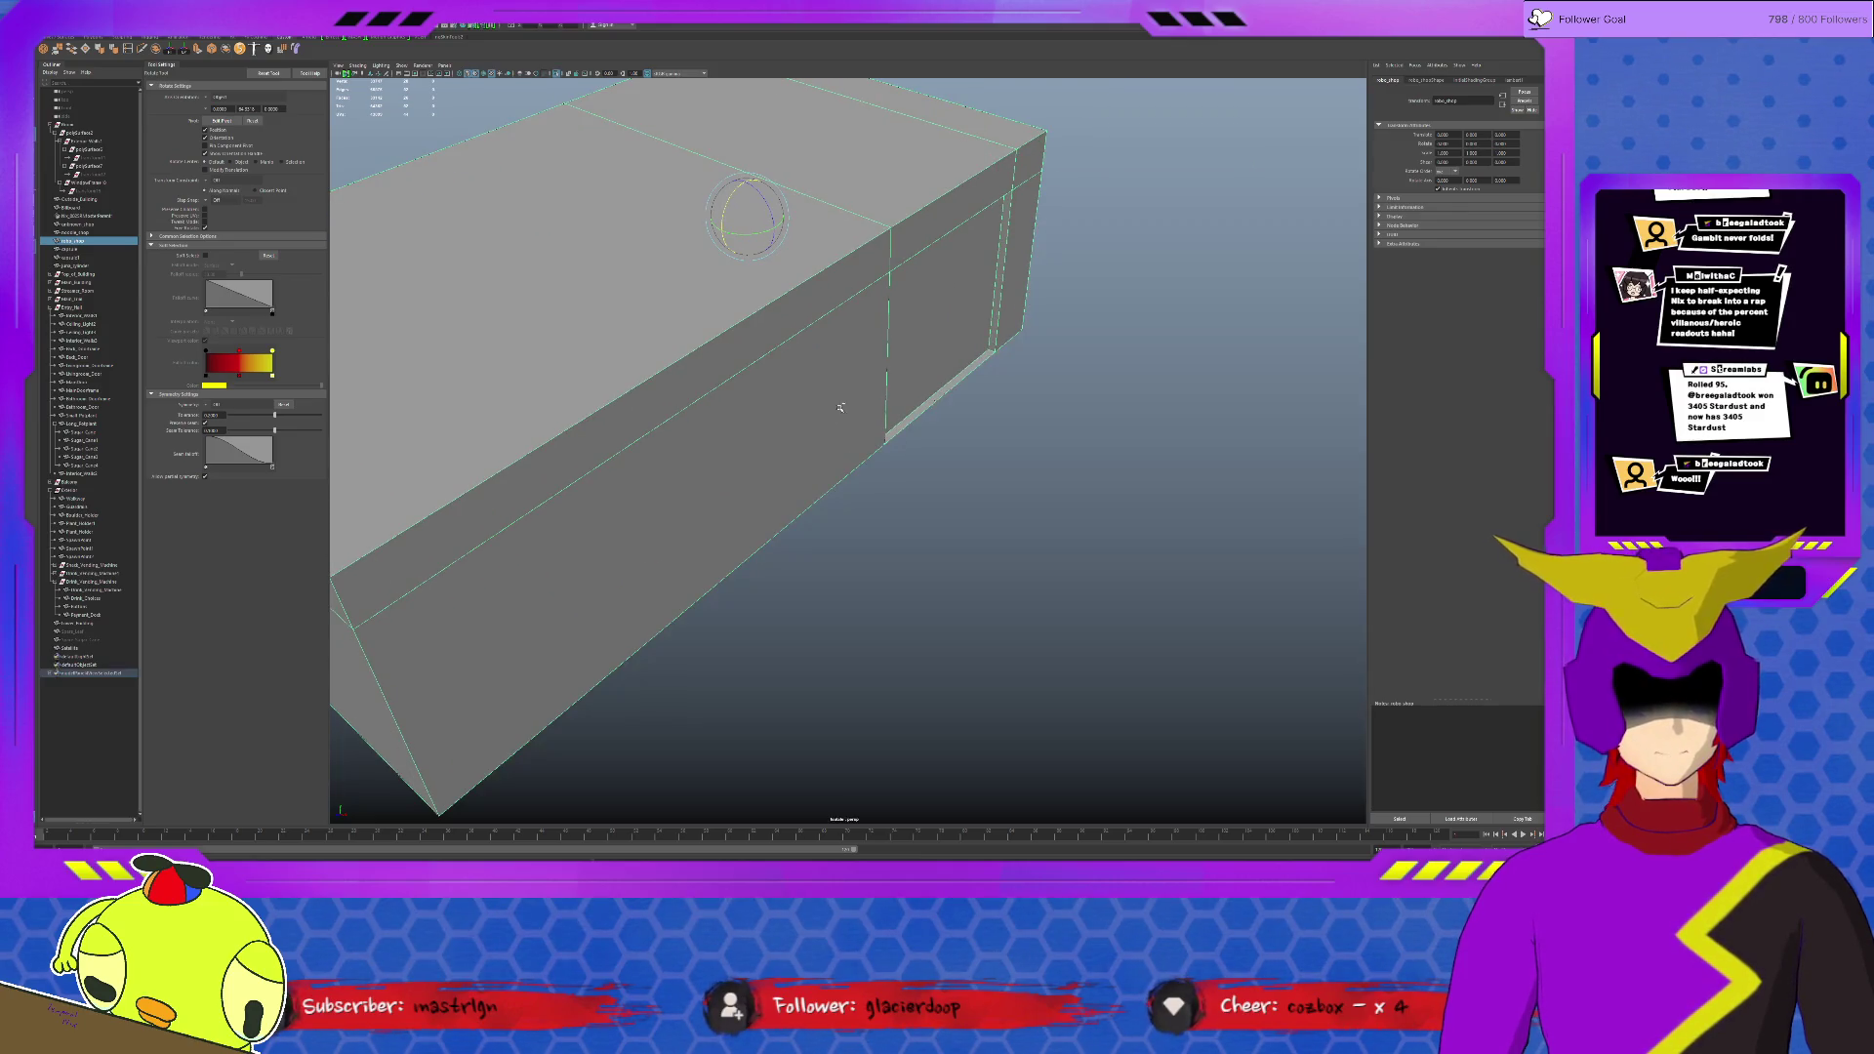
{"action": "key", "text": "F11"}
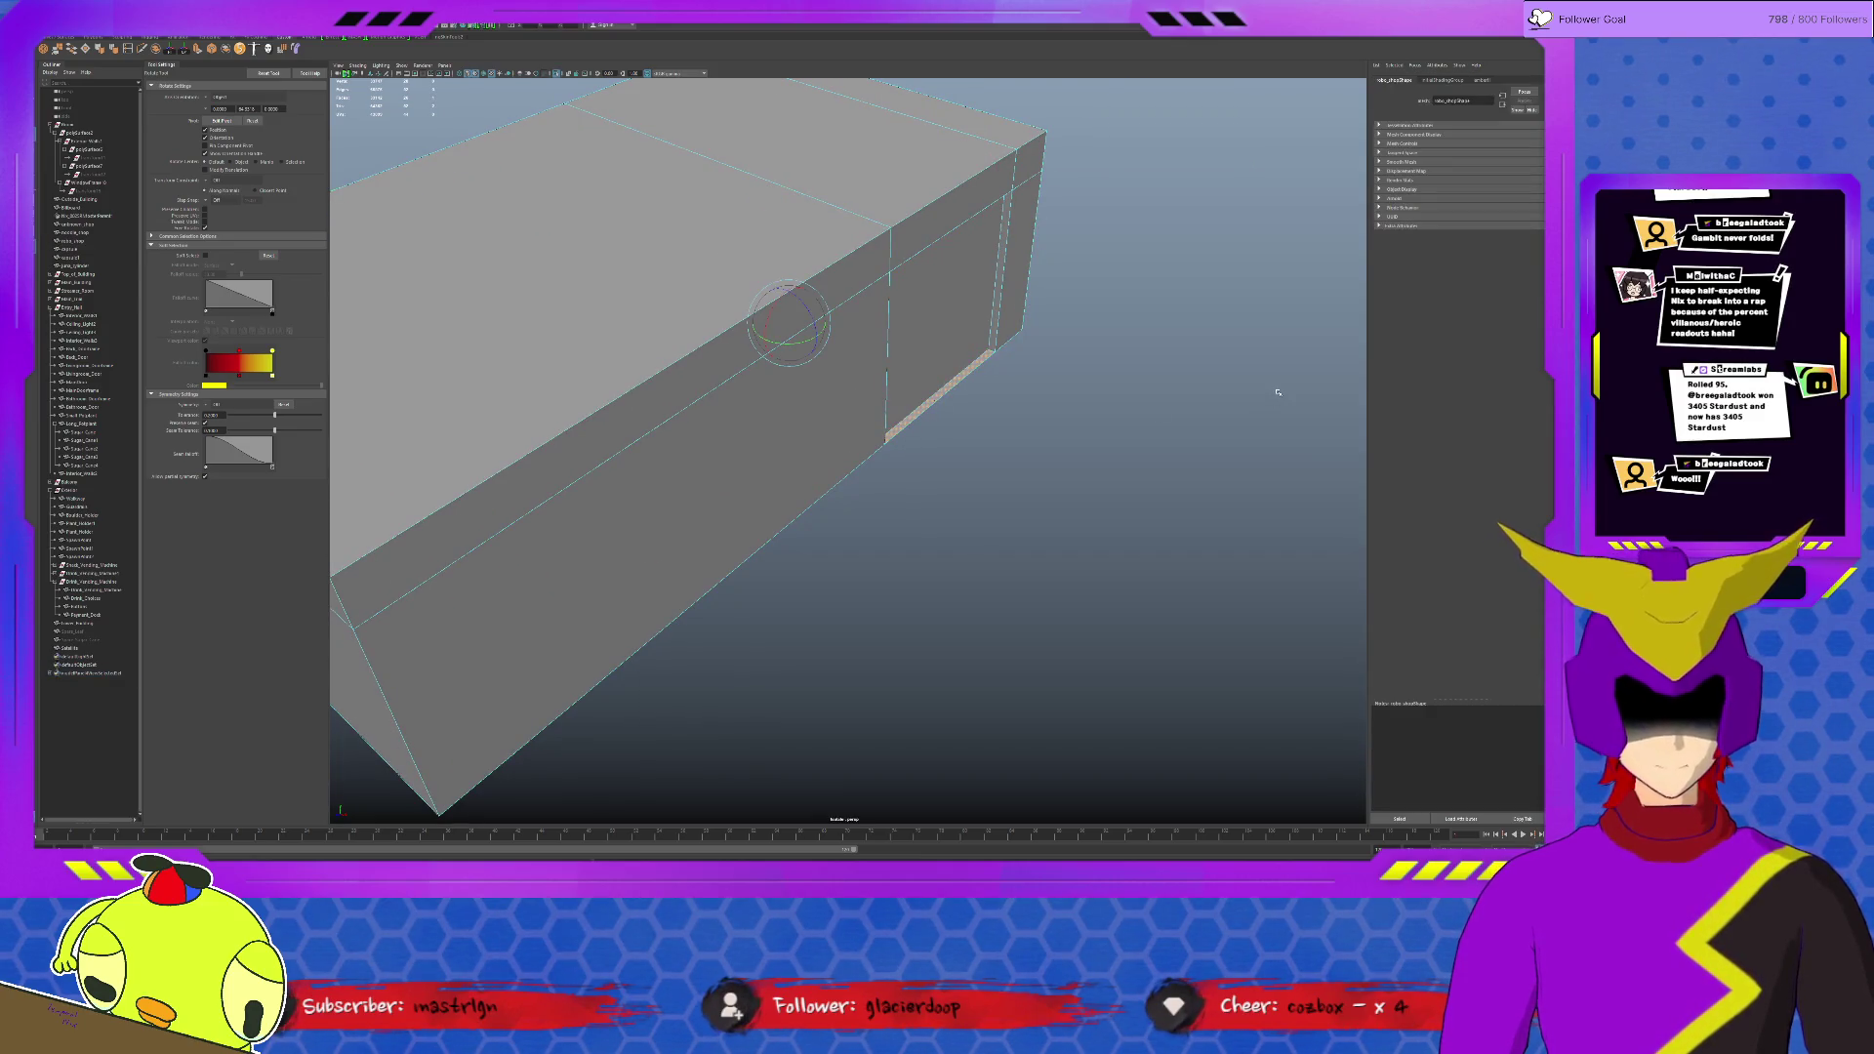
{"action": "mouse_move", "coordinate": [976, 615]}
{"action": "left_mouse_down", "text": "alt"}
{"action": "mouse_move", "coordinate": [905, 688]}
{"action": "mouse_move", "coordinate": [868, 545]}
{"action": "left_mouse_up", "text": "alt"}
{"action": "left_click", "coordinate": [905, 689]}
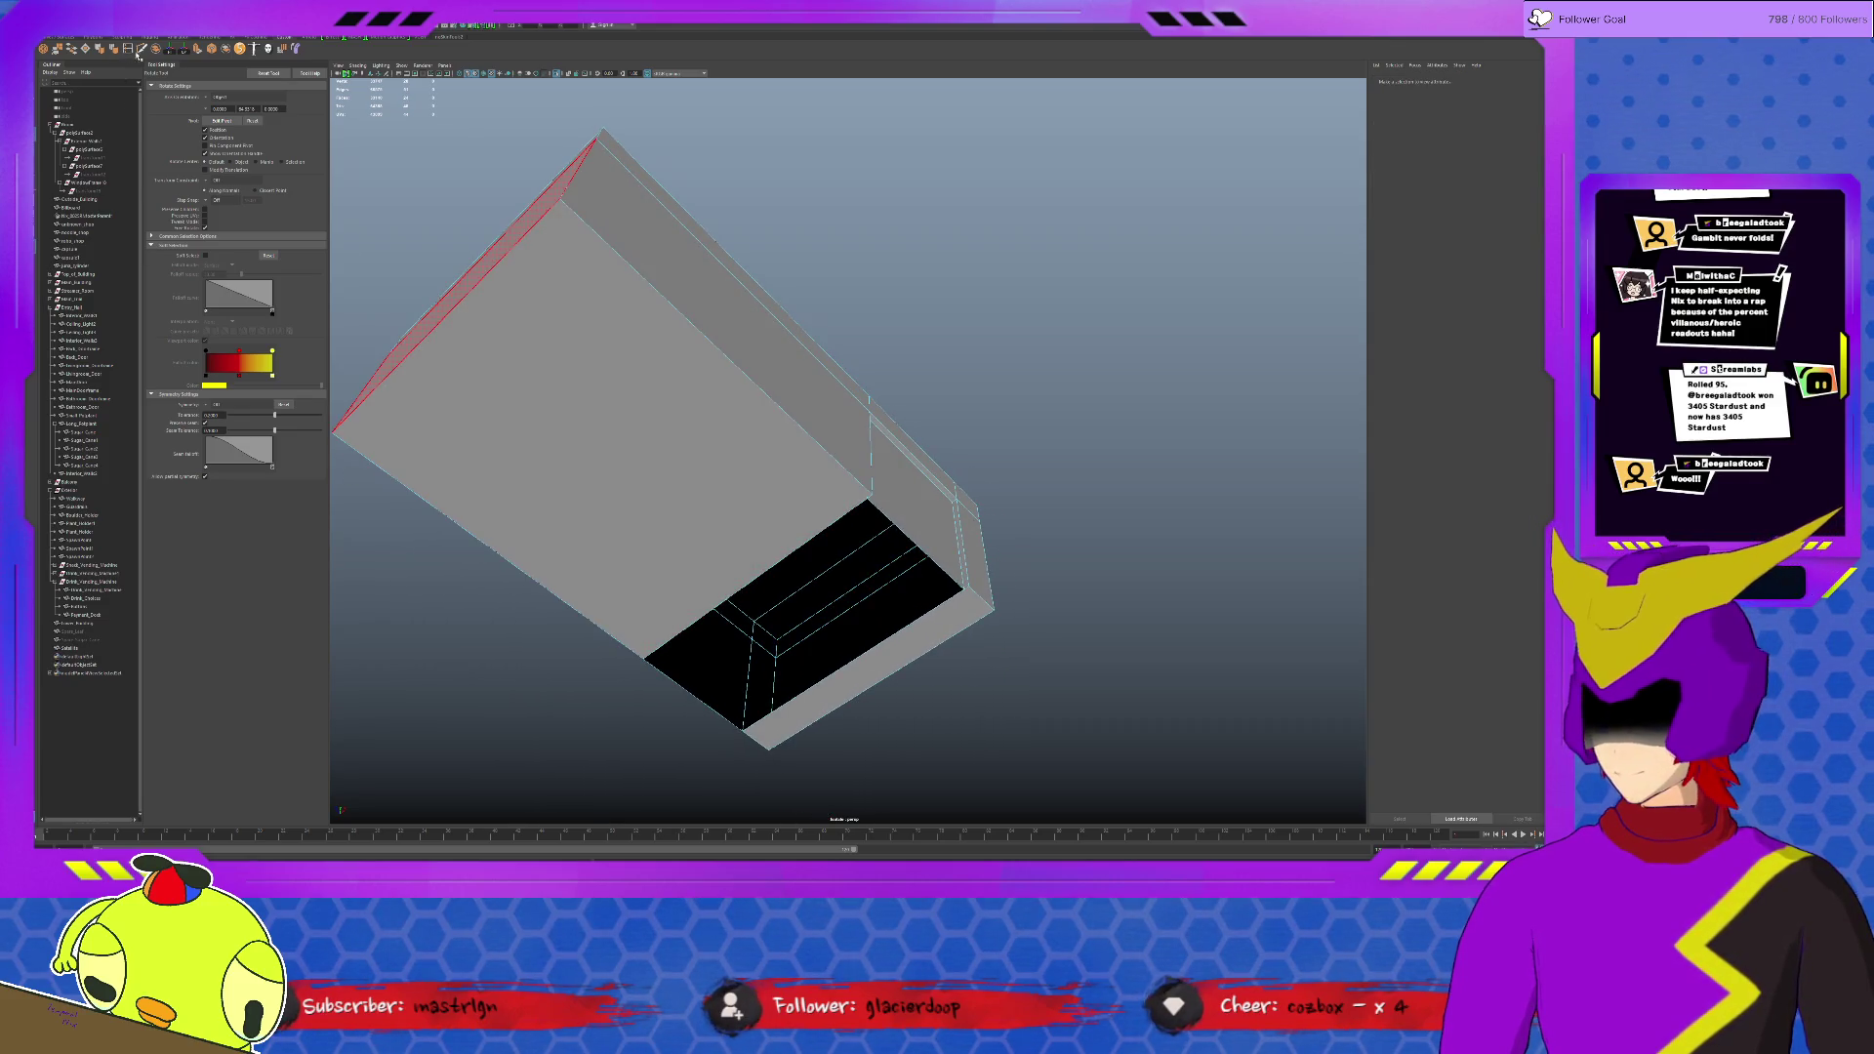
Step: Merge a stray underside corner vertex onto its neighbour and fill the hole in the box's underside
{"action": "right_click_drag", "start_coordinate": [571, 172], "coordinate": [565, 199], "text": "shift"}
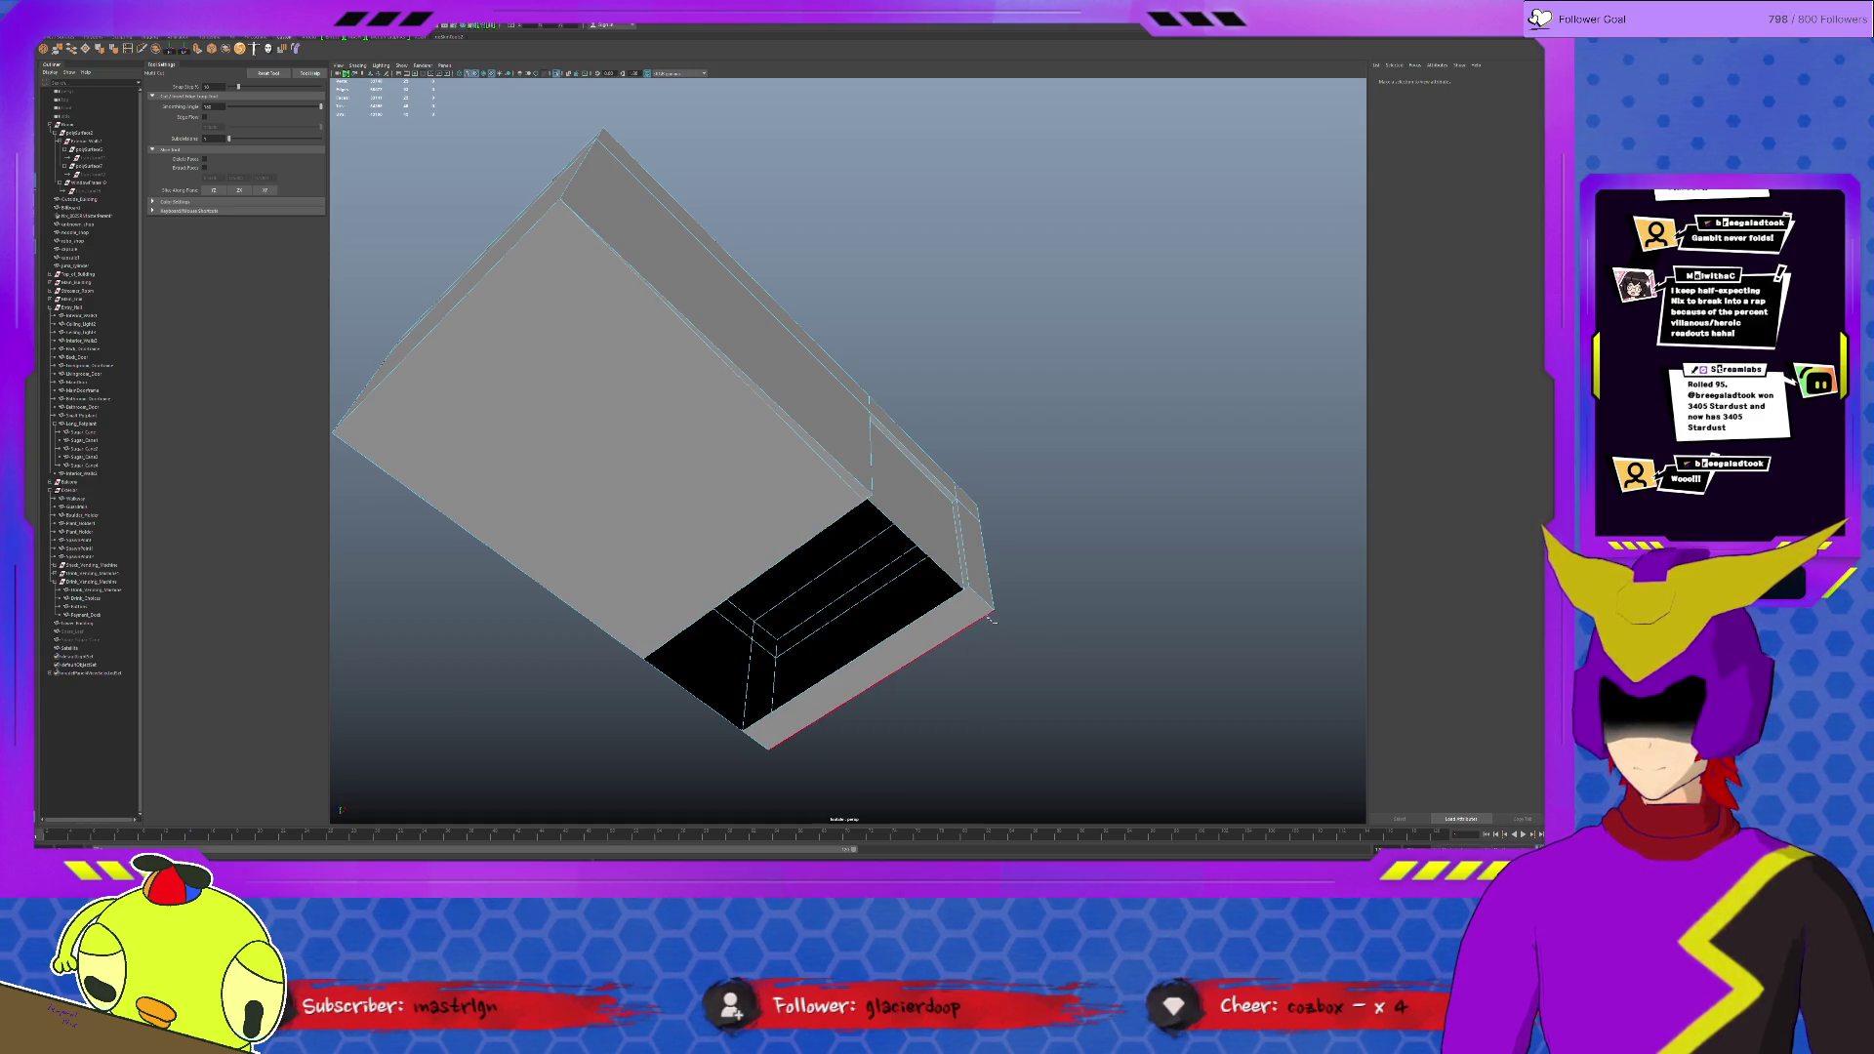
{"action": "key", "text": "q"}
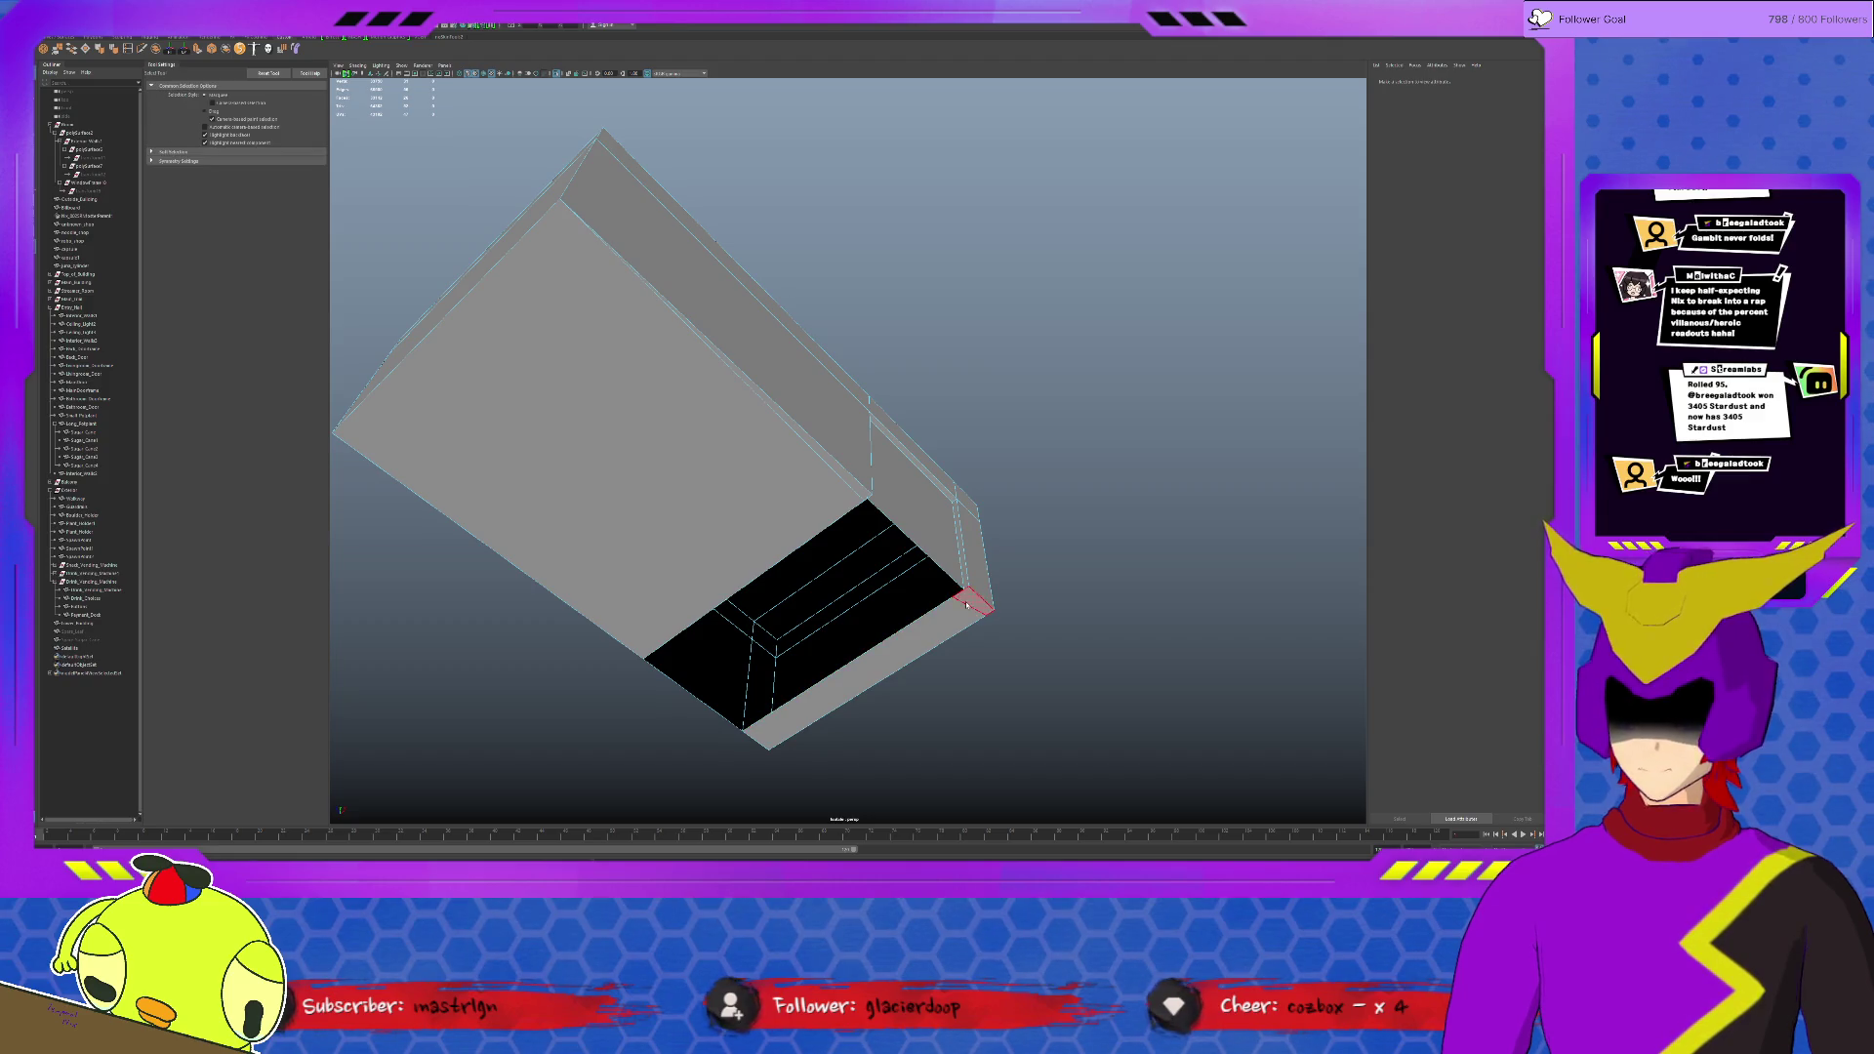
{"action": "left_click", "coordinate": [954, 600]}
{"action": "key", "text": "w"}
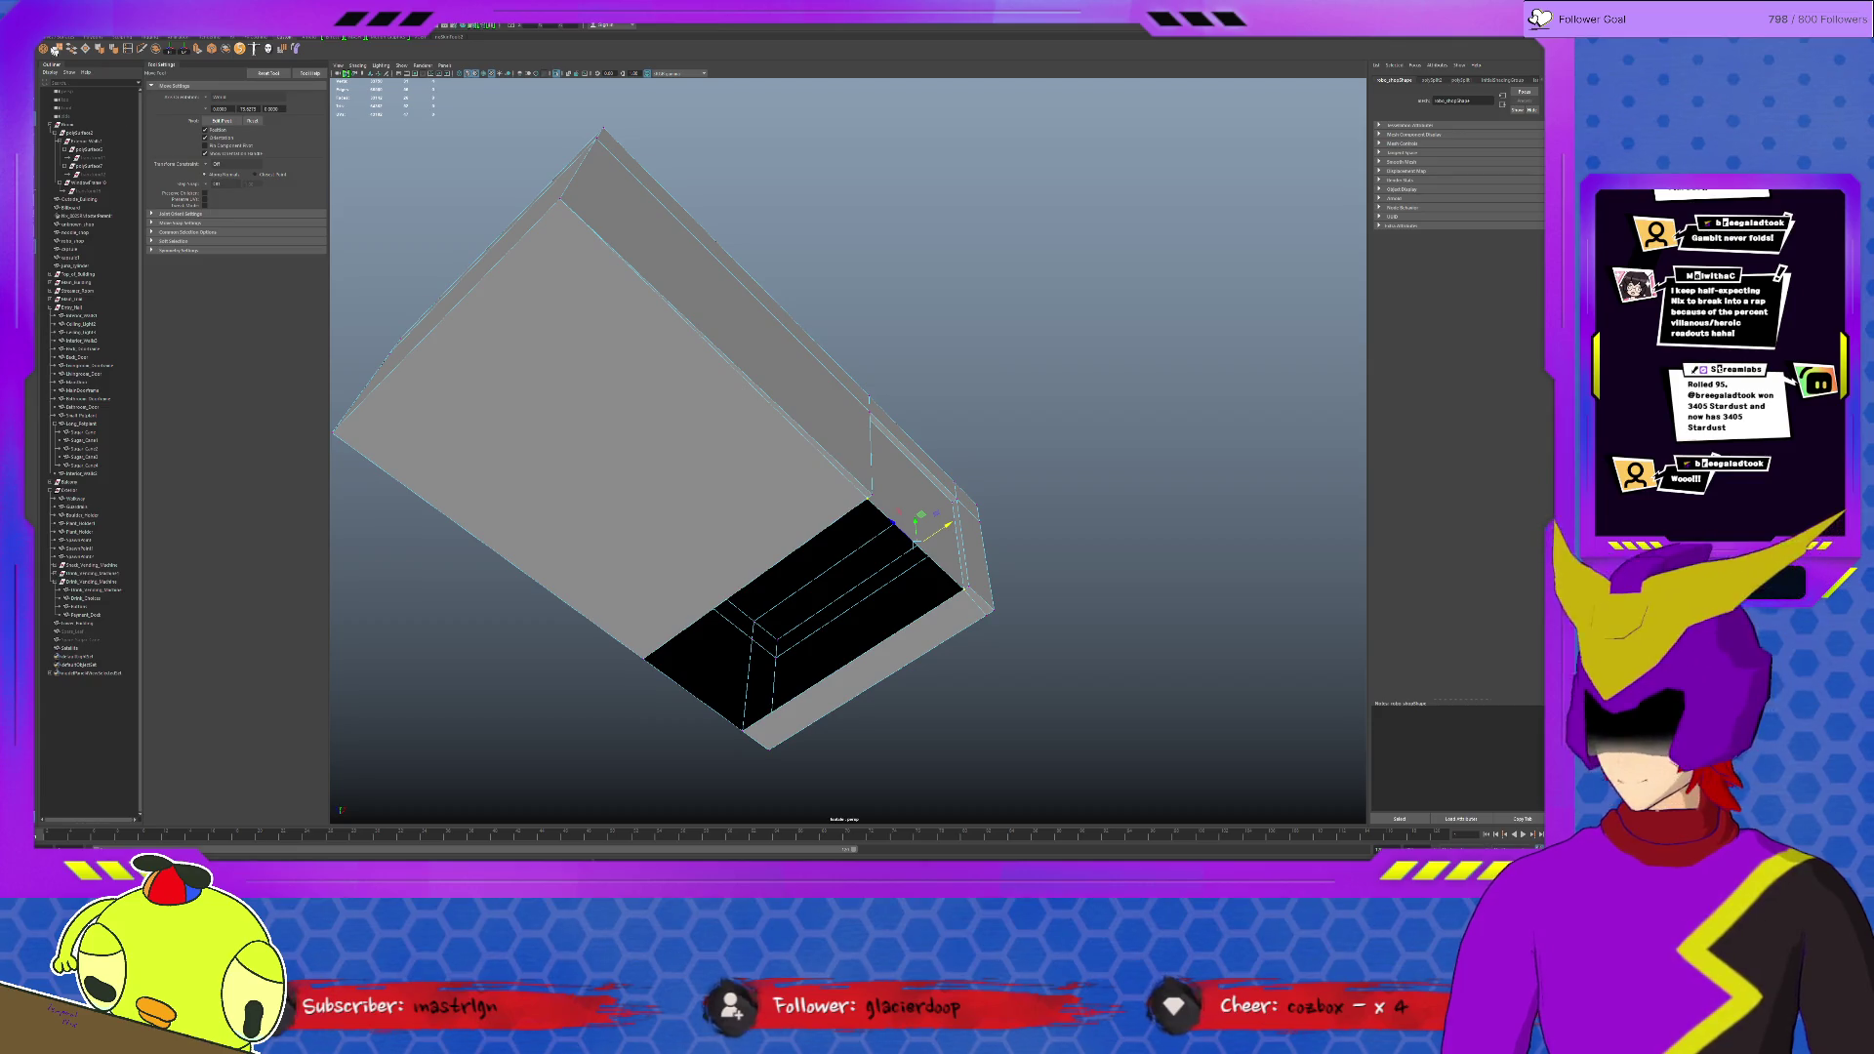
{"action": "right_click_drag", "start_coordinate": [760, 440], "coordinate": [760, 505], "text": "shift"}
{"action": "key", "text": "q"}
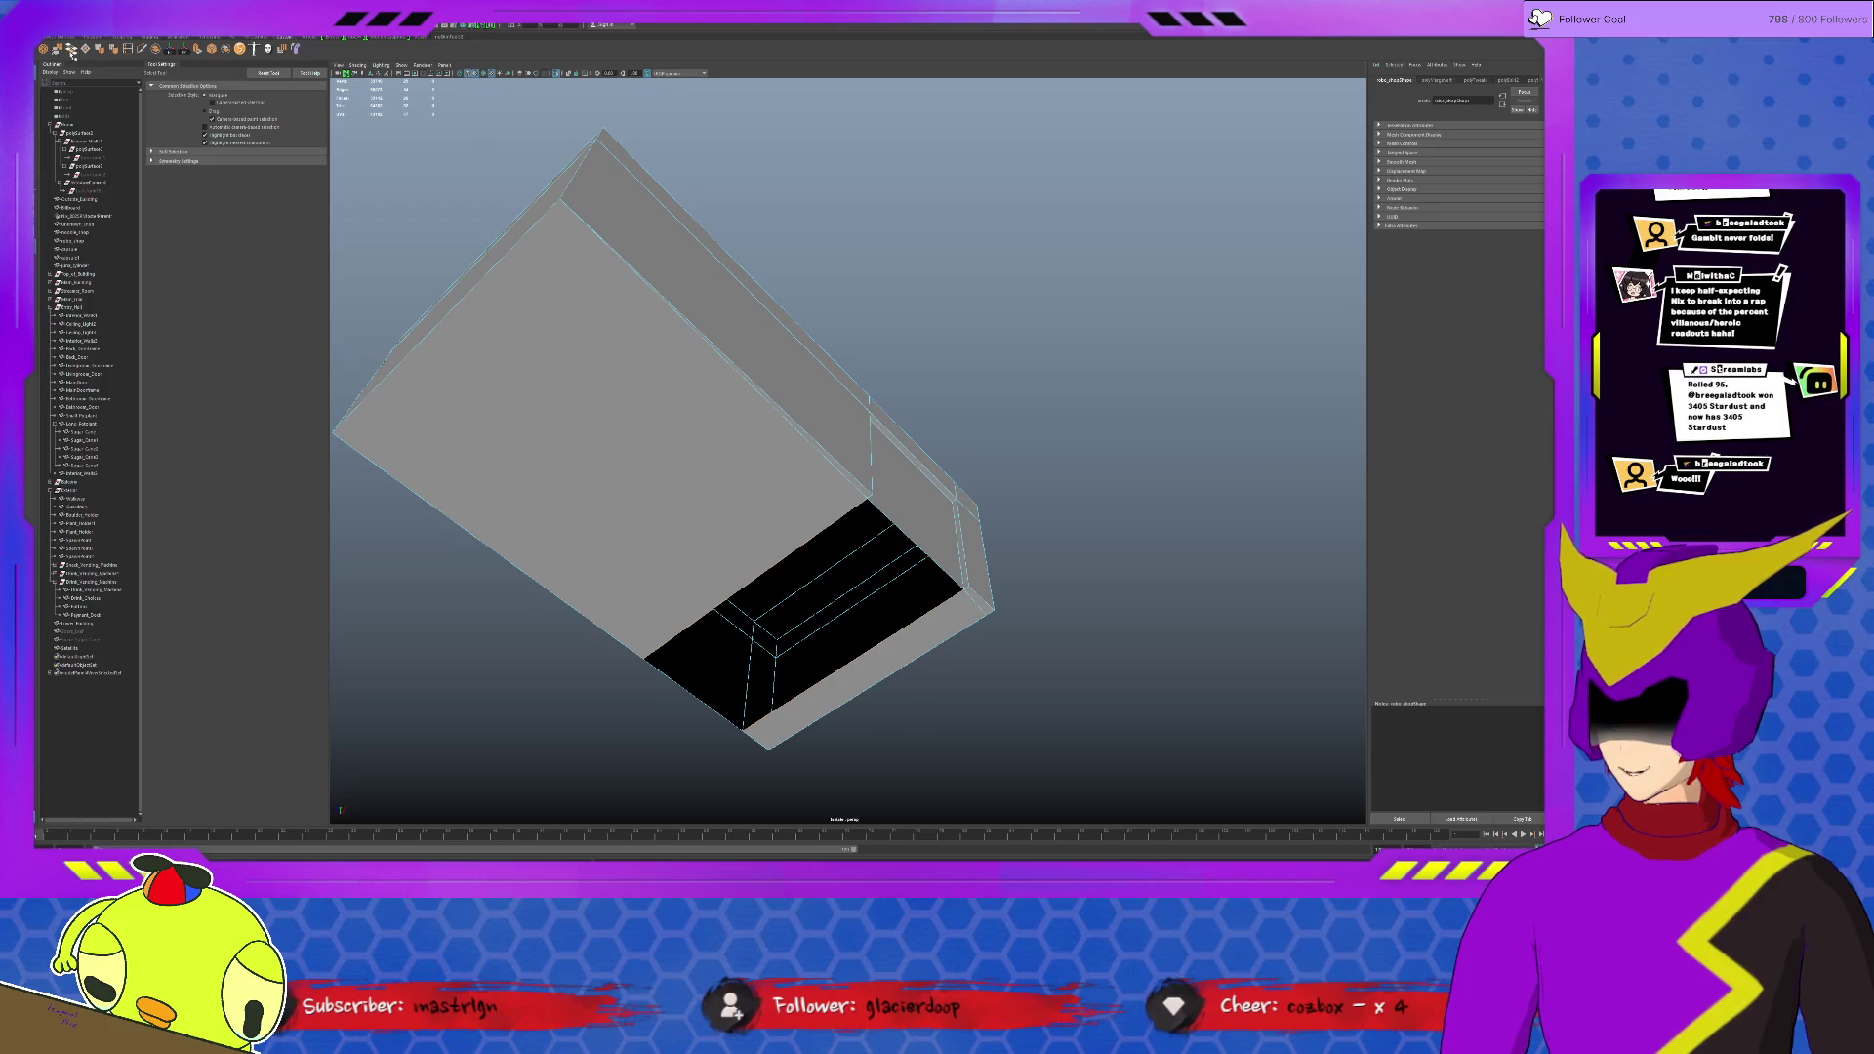
{"action": "right_click_drag", "start_coordinate": [1111, 499], "coordinate": [1093, 467], "text": "shift"}
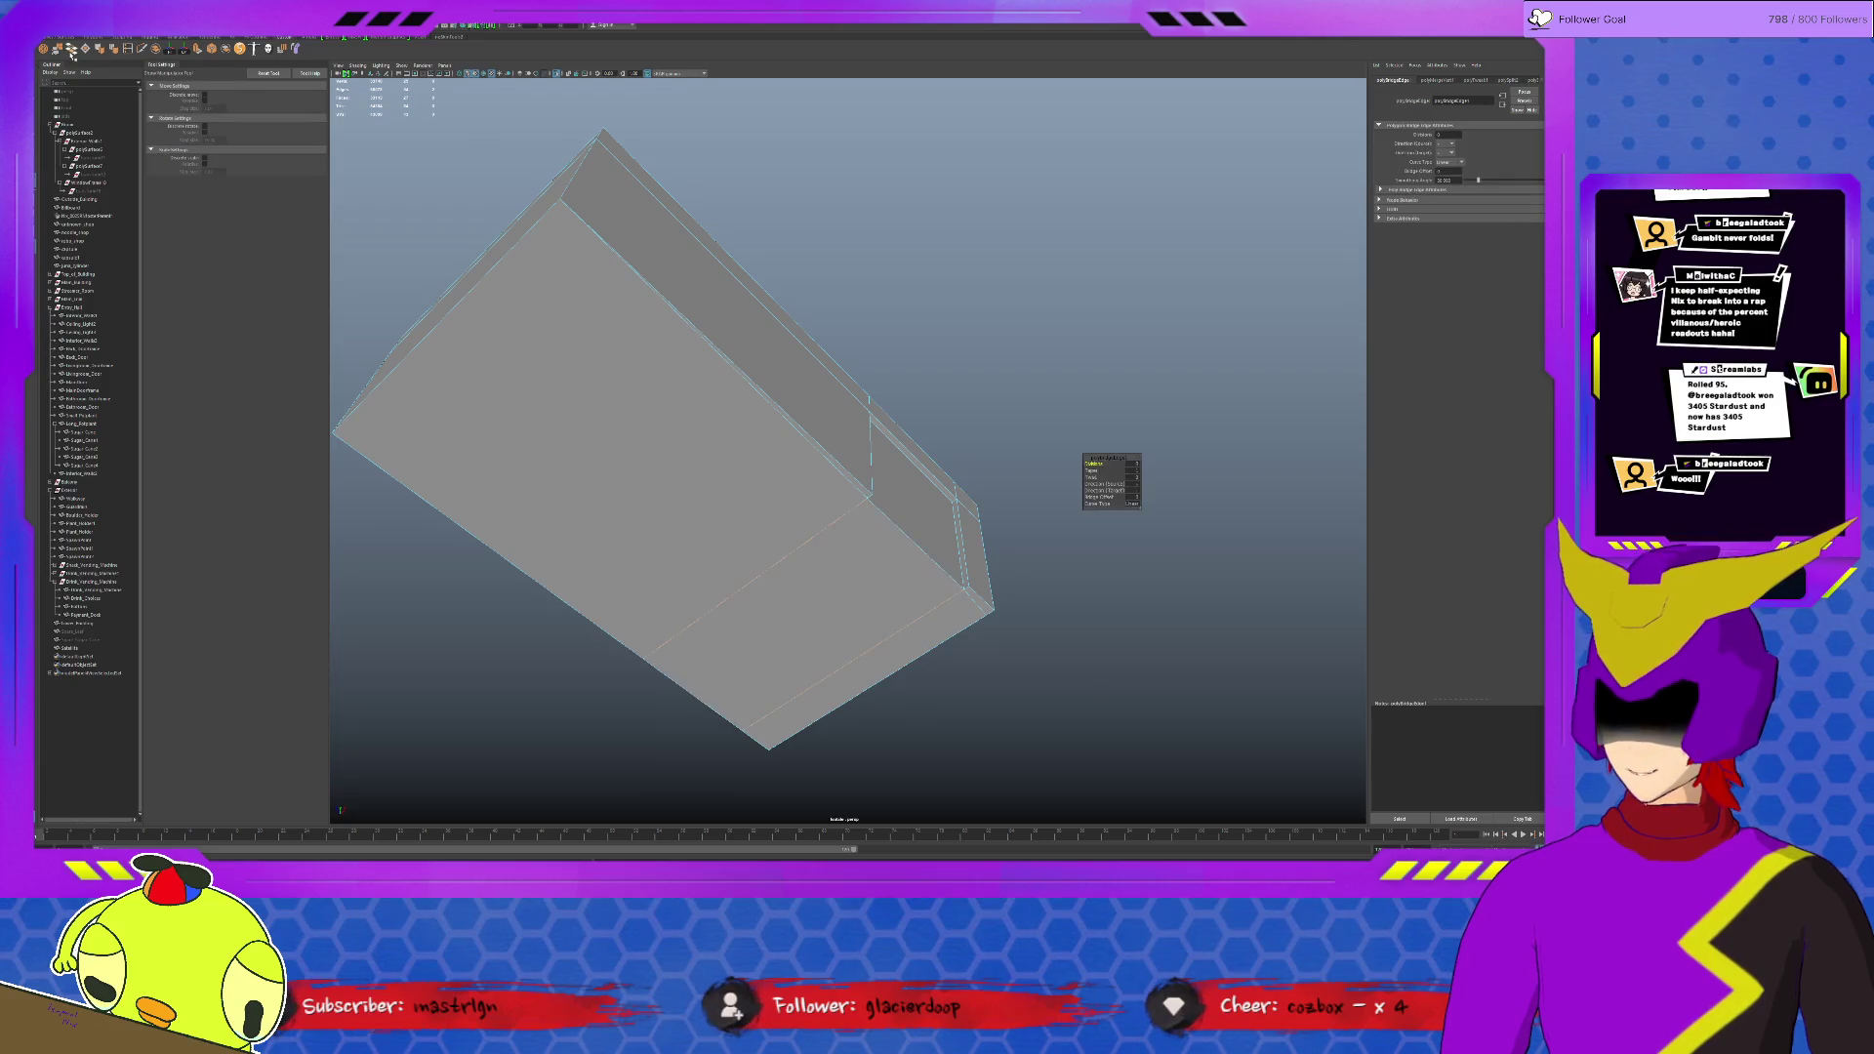
Step: Check the closed underside, frame the whole box and deselect it back in the full rooftop scene
{"action": "left_click", "coordinate": [986, 603]}
{"action": "key", "text": "w"}
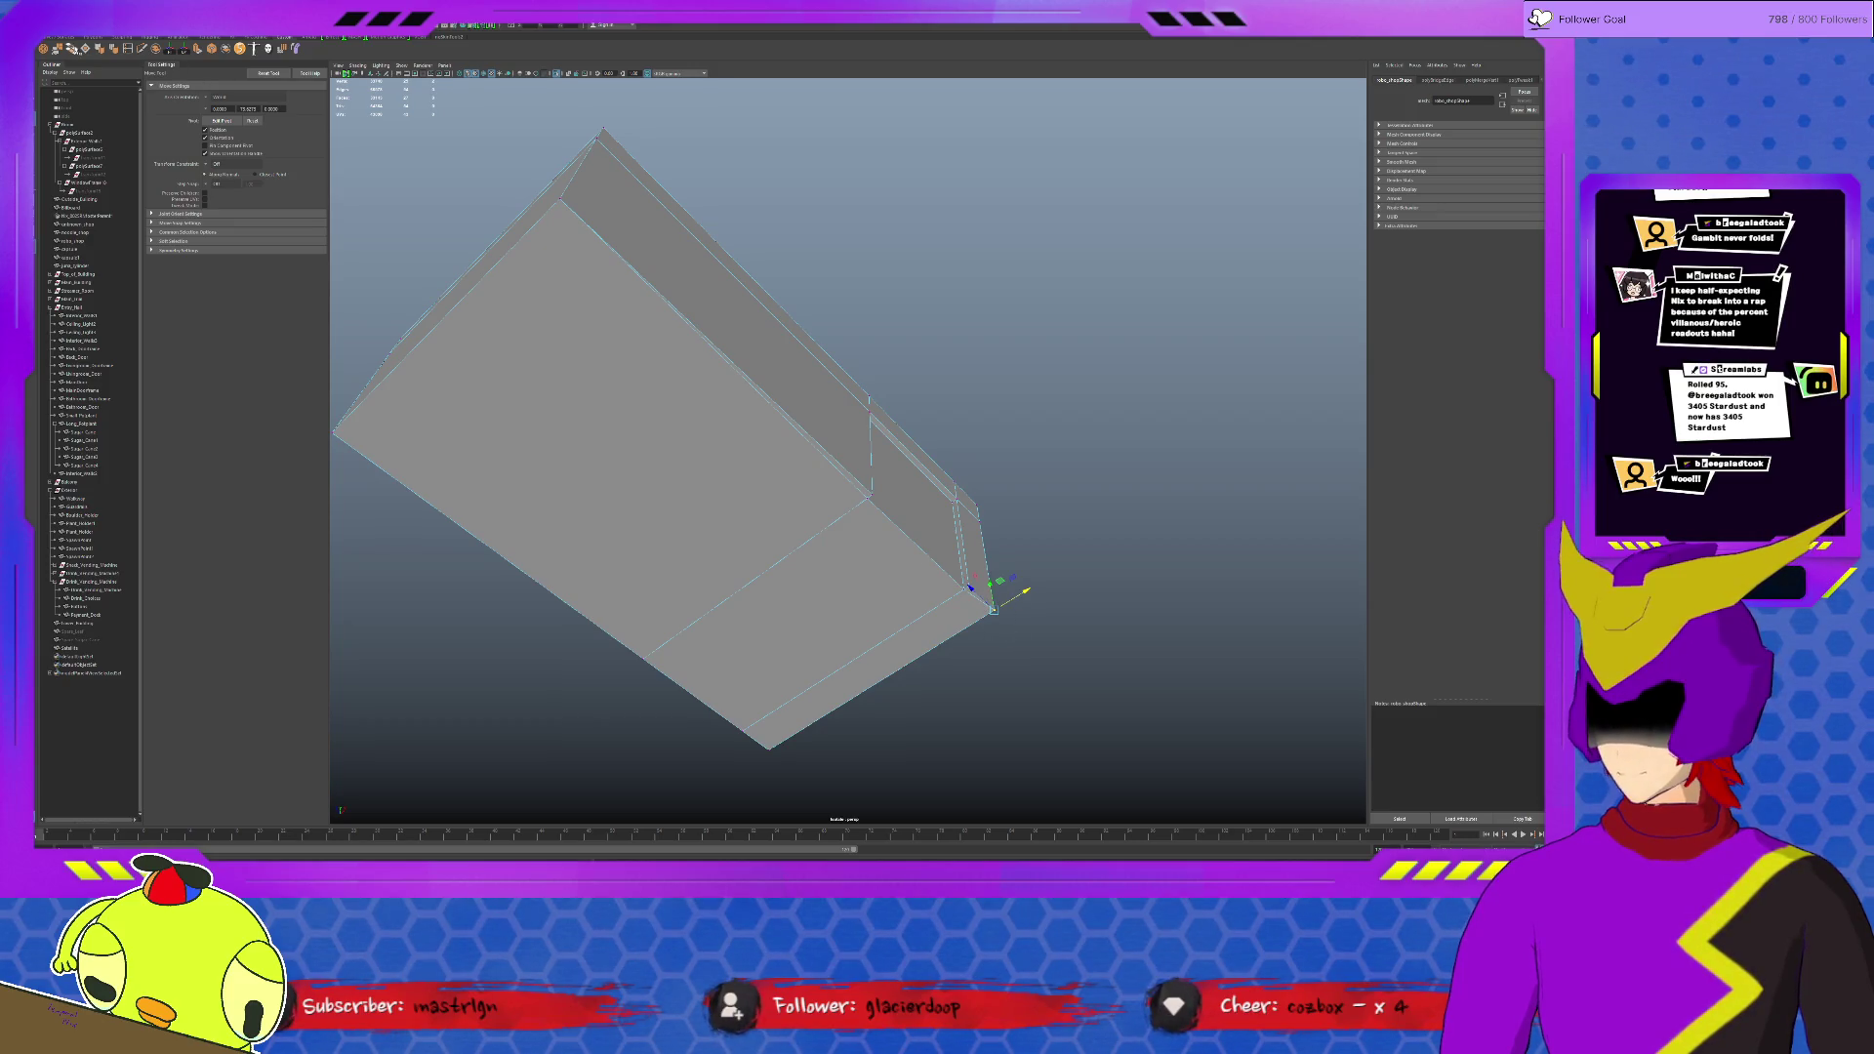
{"action": "left_click_drag", "start_coordinate": [986, 593], "coordinate": [988, 397], "text": "alt"}
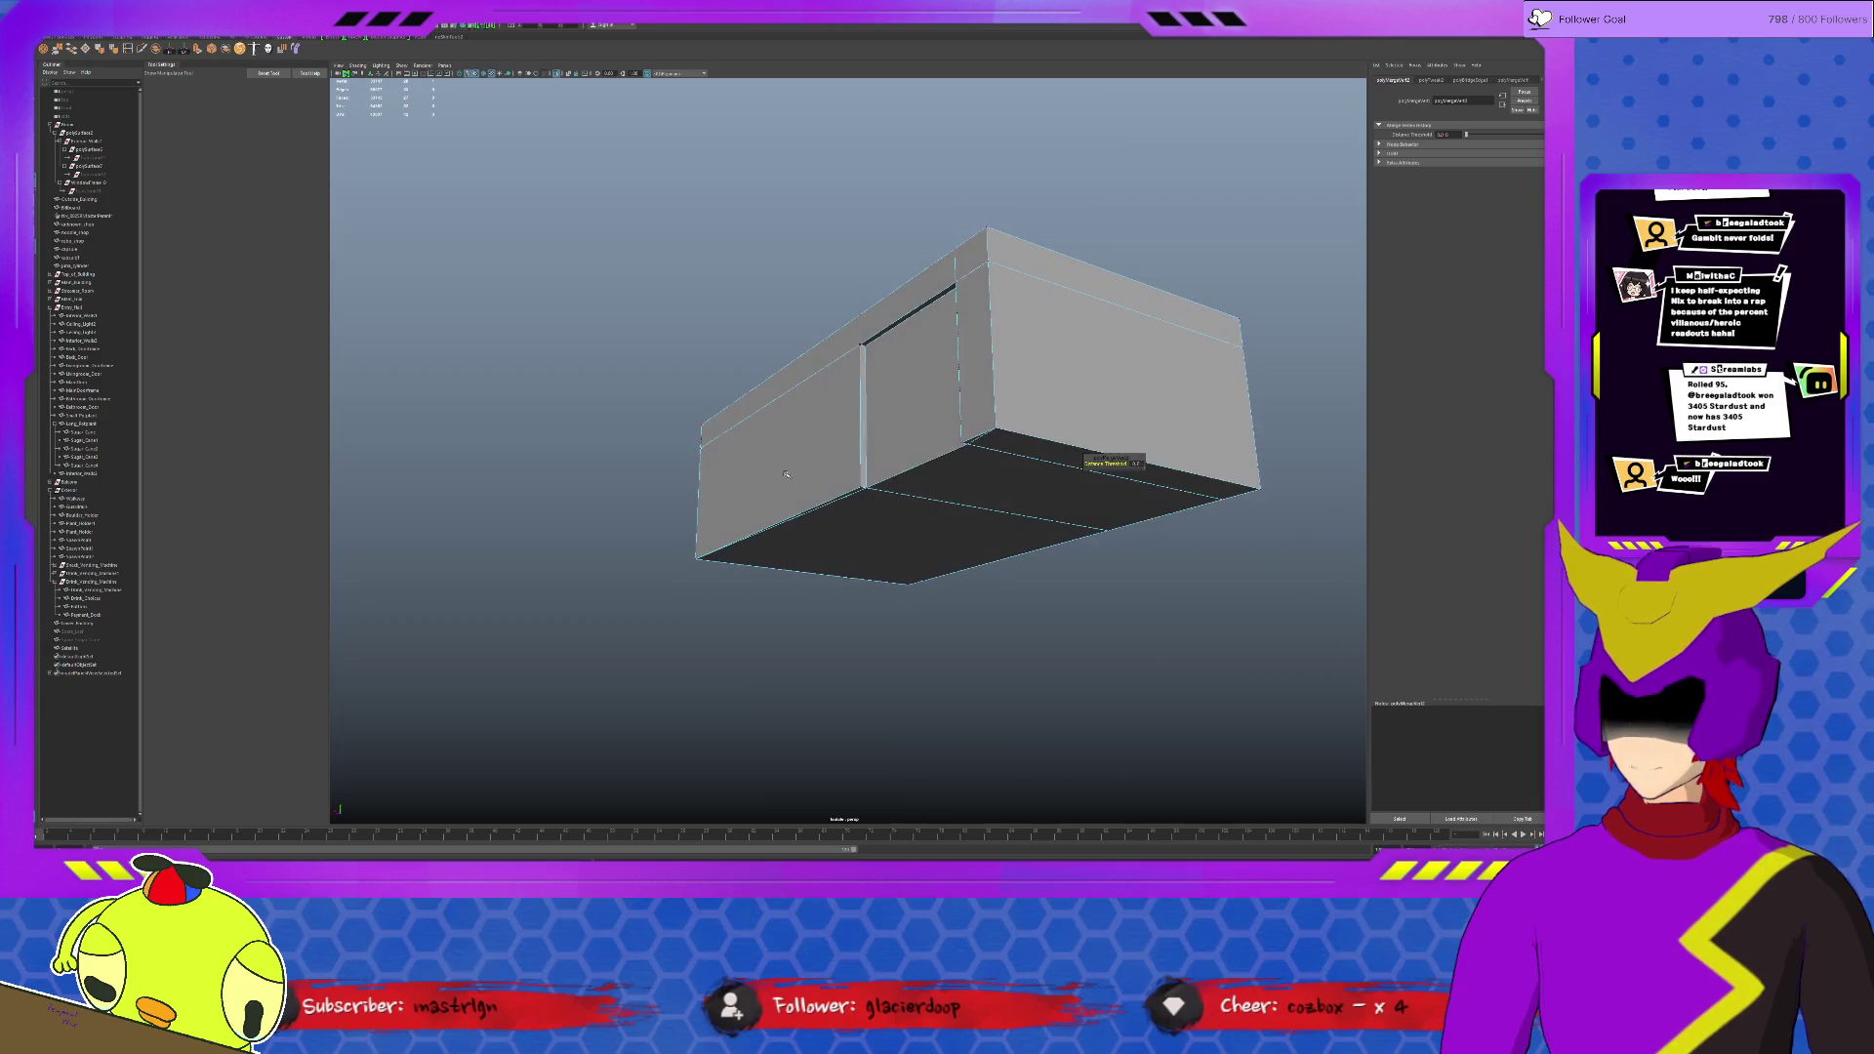
{"action": "left_click", "coordinate": [836, 544]}
{"action": "key", "text": "f"}
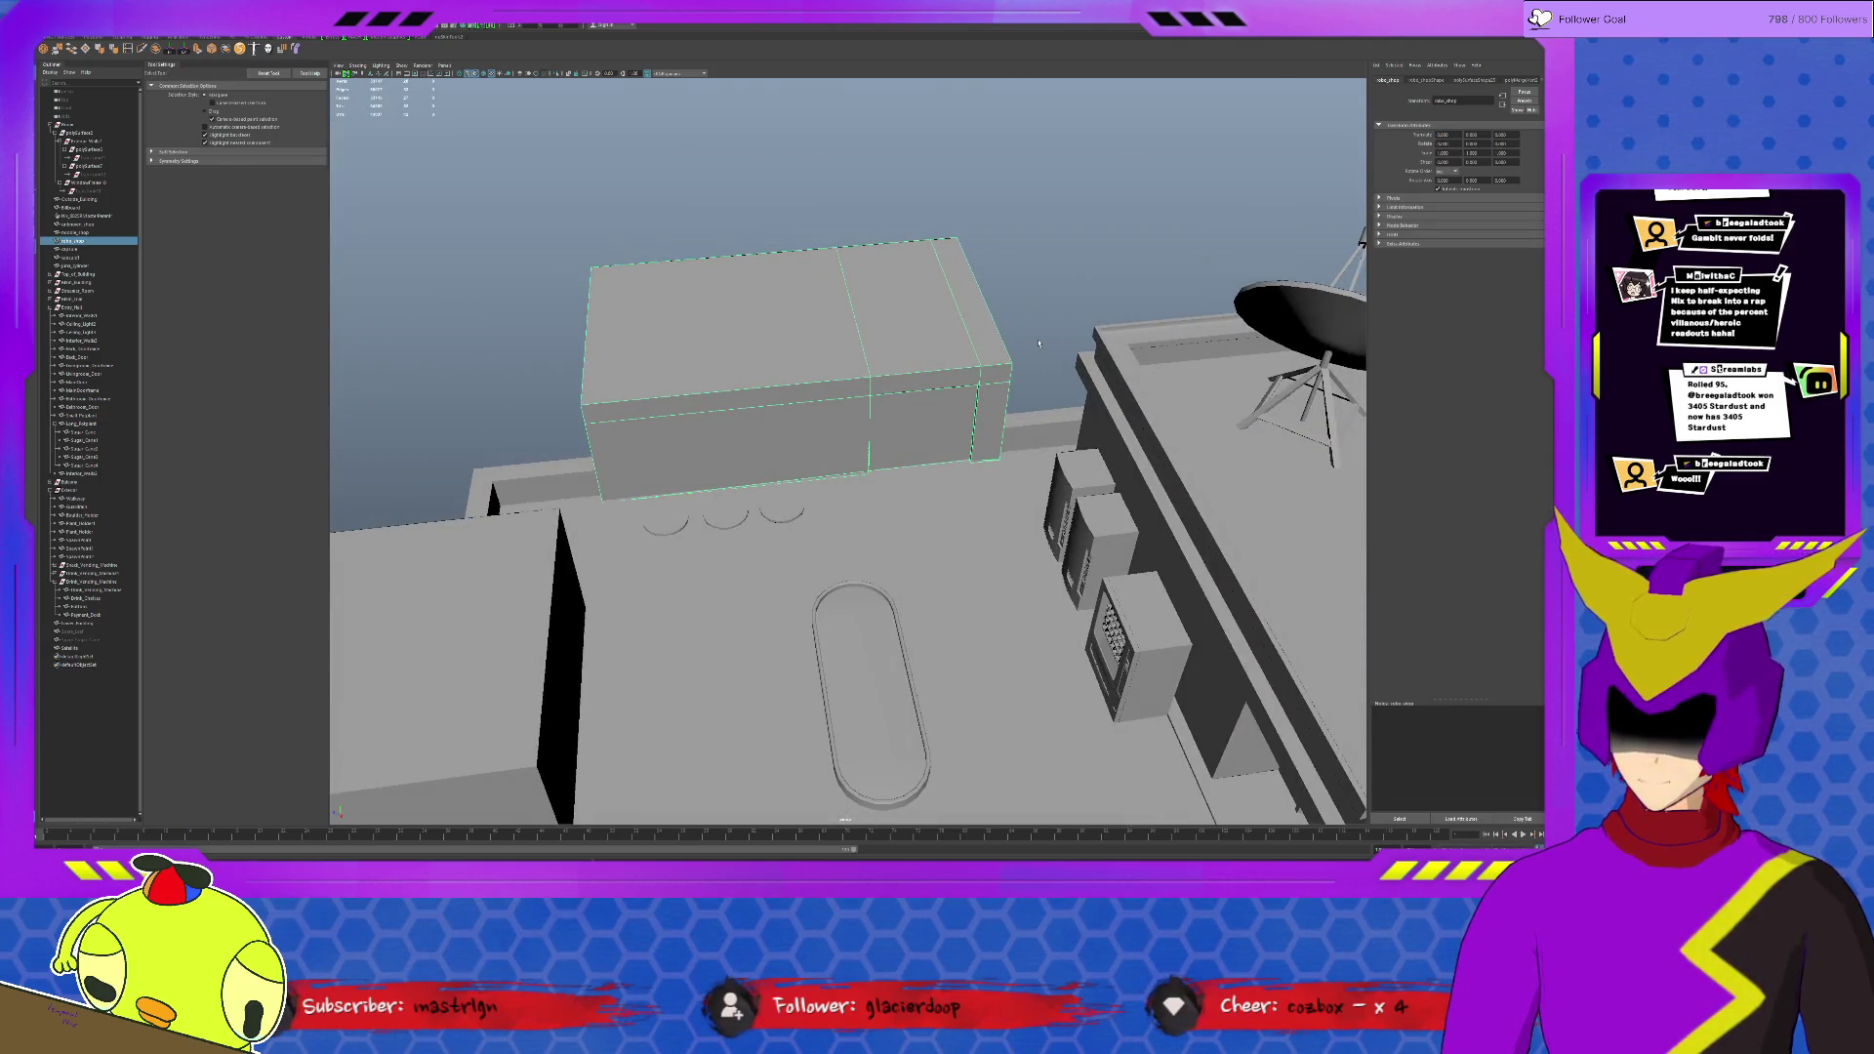
{"action": "left_click", "coordinate": [1039, 343]}
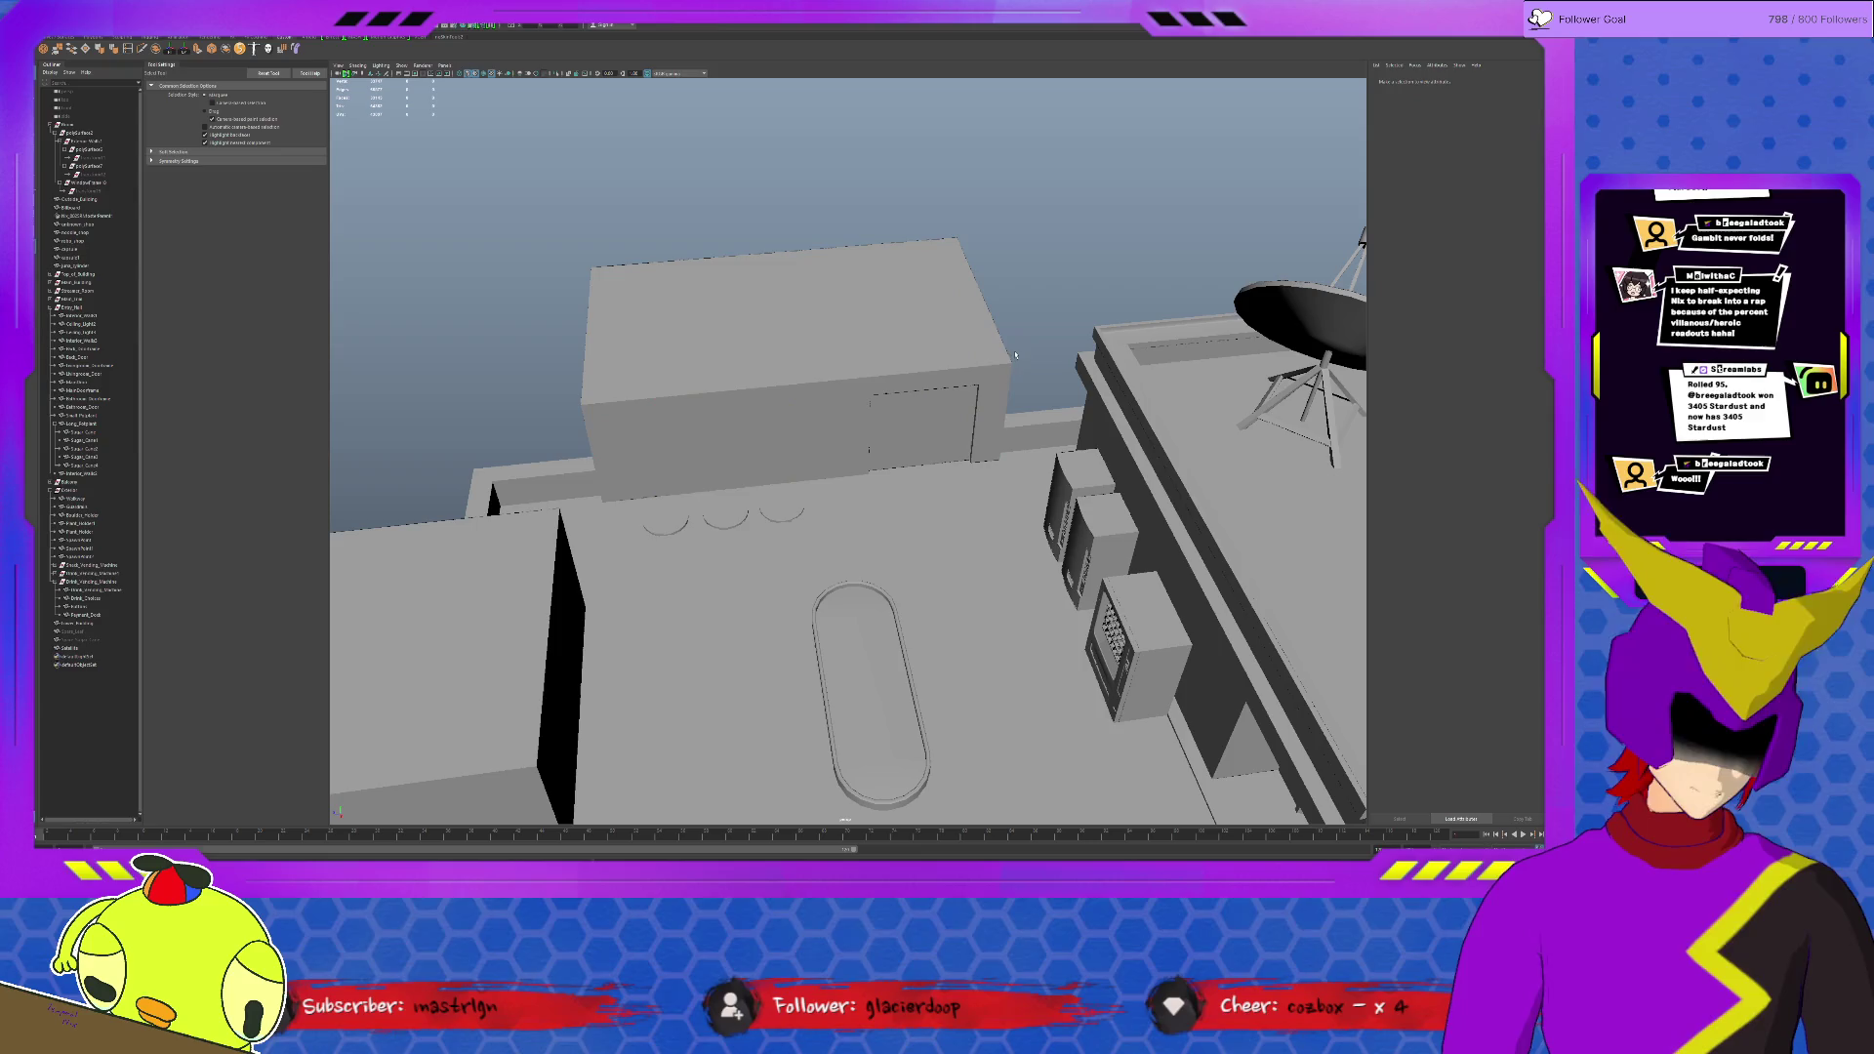
{"action": "left_click_drag", "start_coordinate": [696, 507], "coordinate": [1020, 527], "text": "alt"}
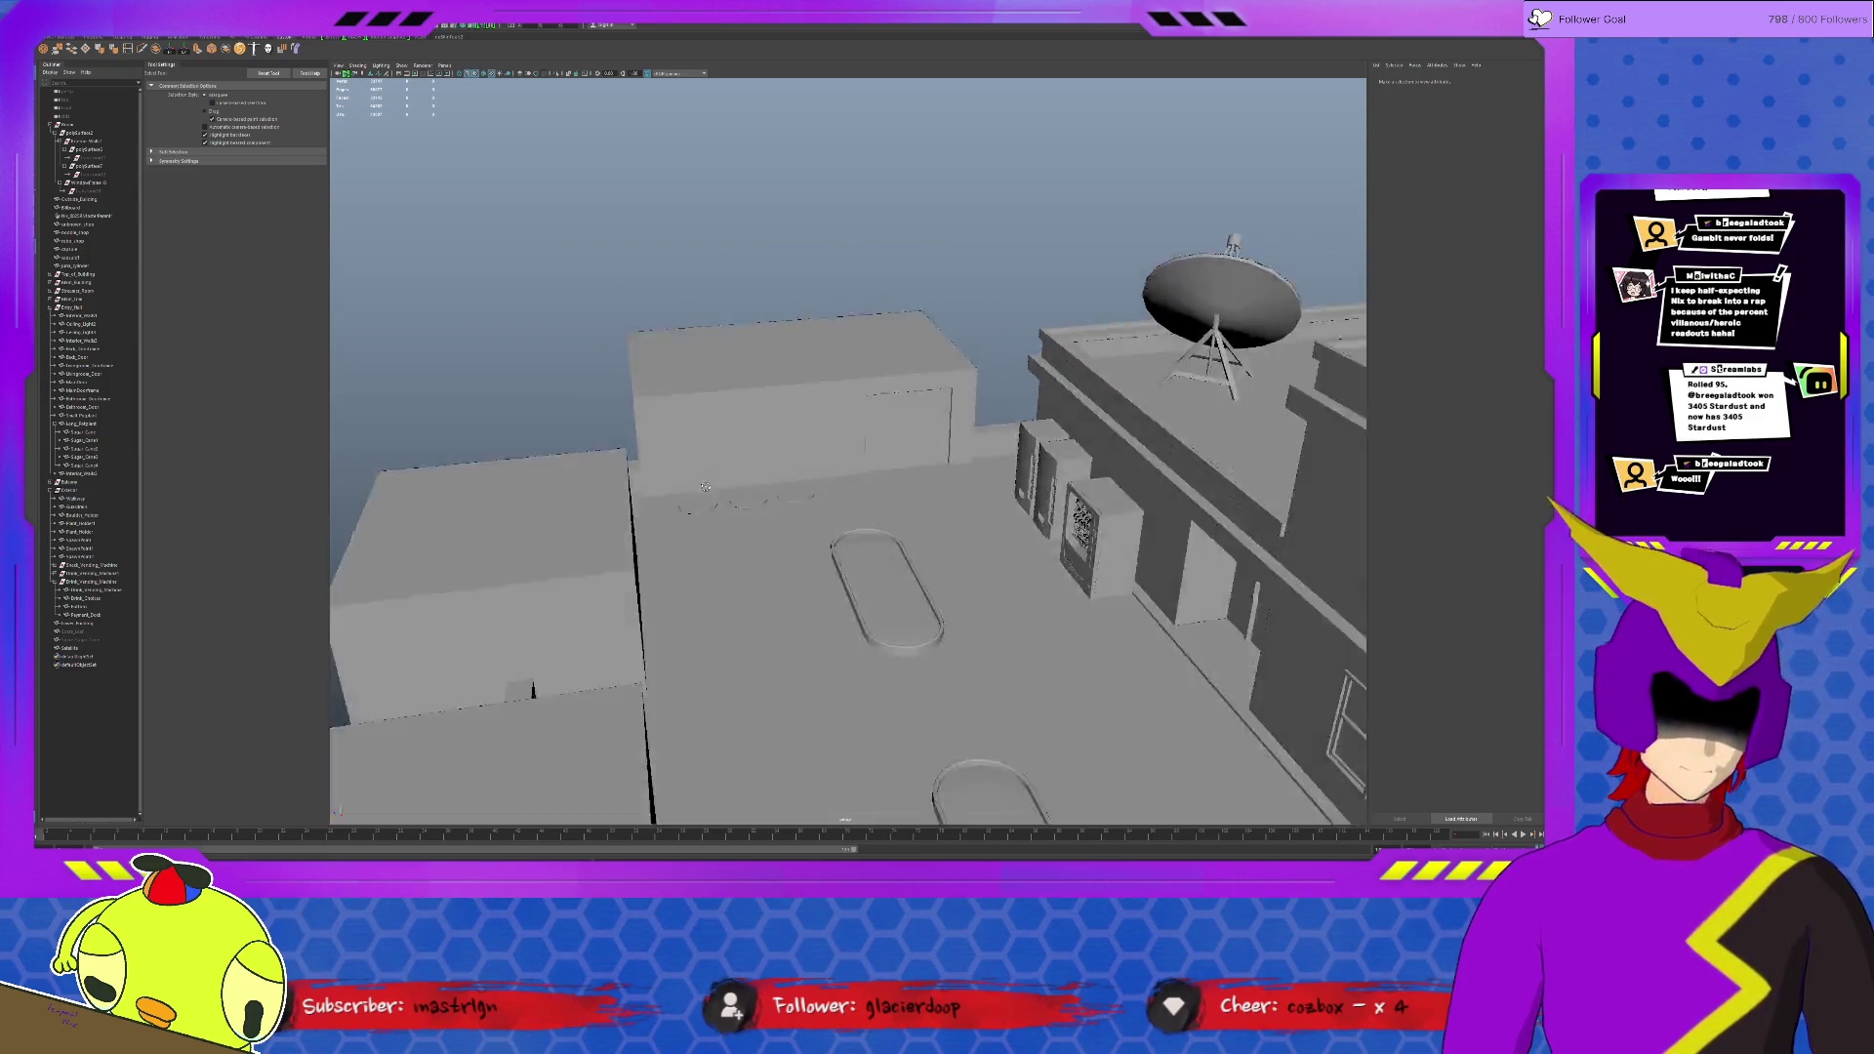
{"action": "scroll", "coordinate": [1022, 524], "scroll_direction": "up", "scroll_amount": 3}
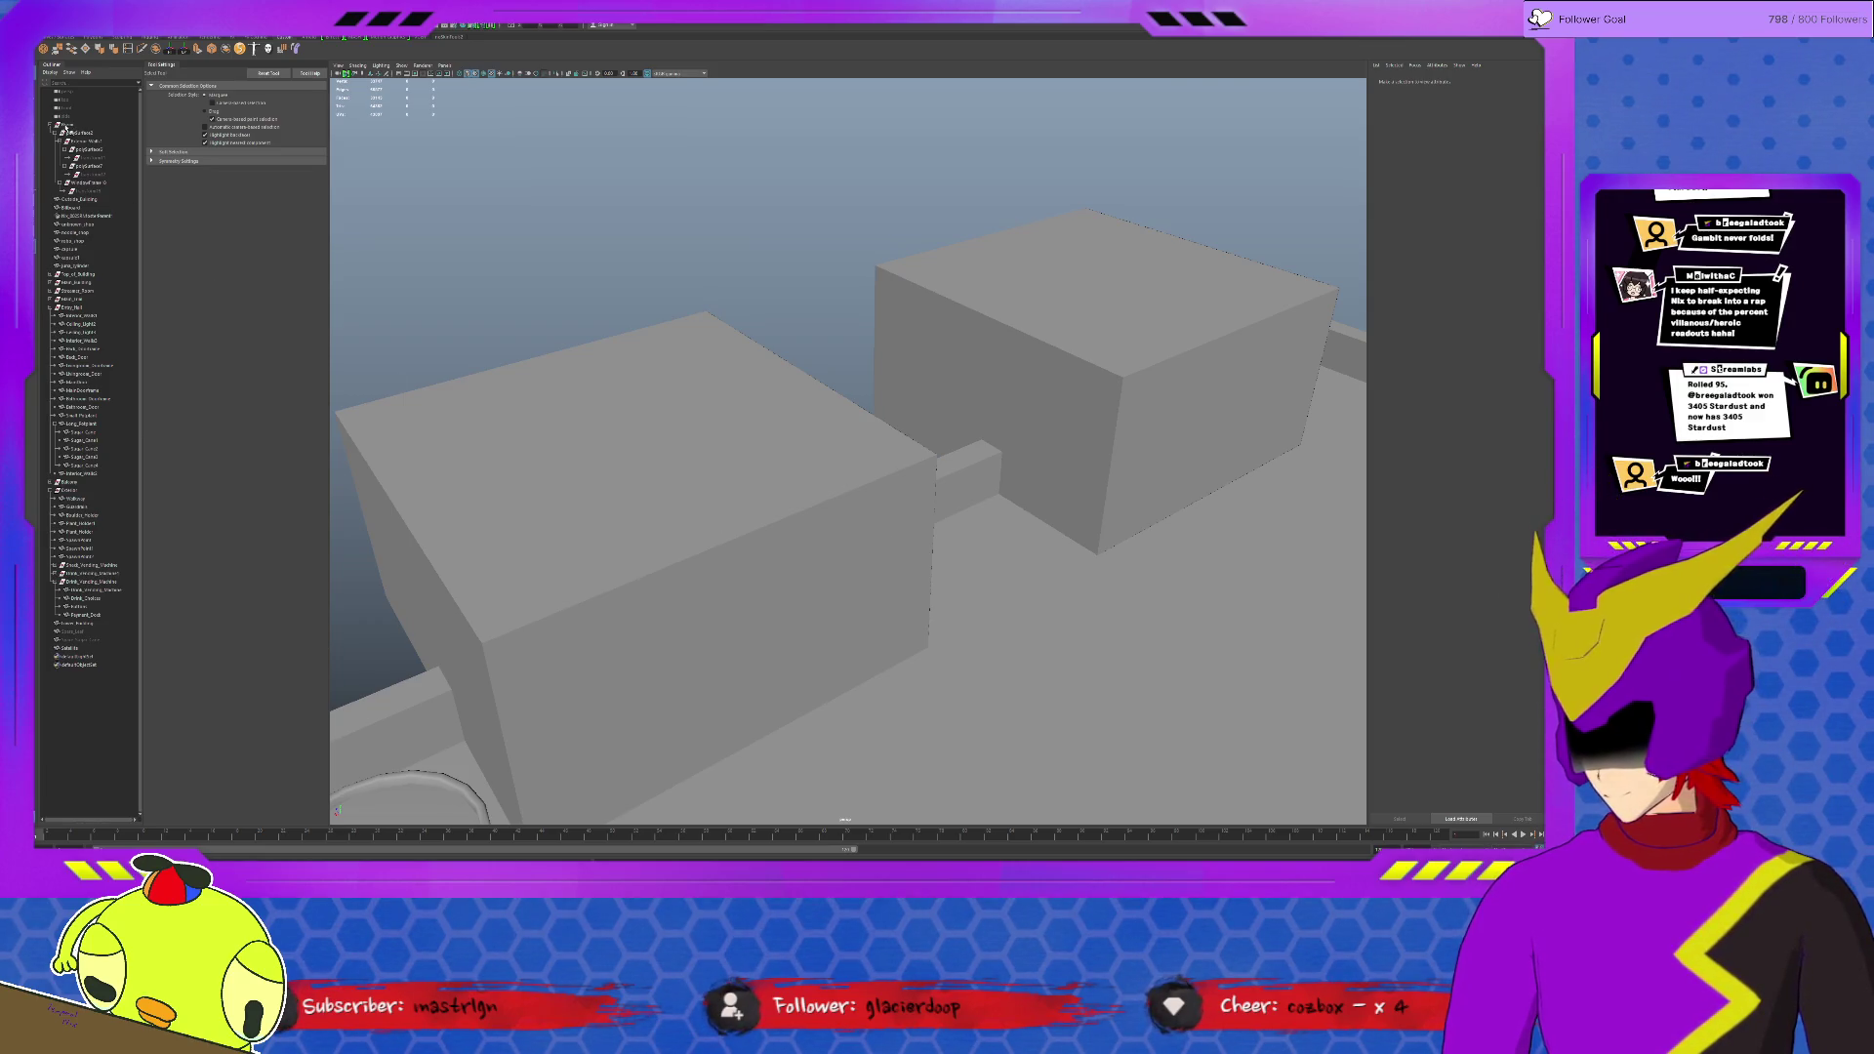
{"action": "left_click", "coordinate": [52, 309]}
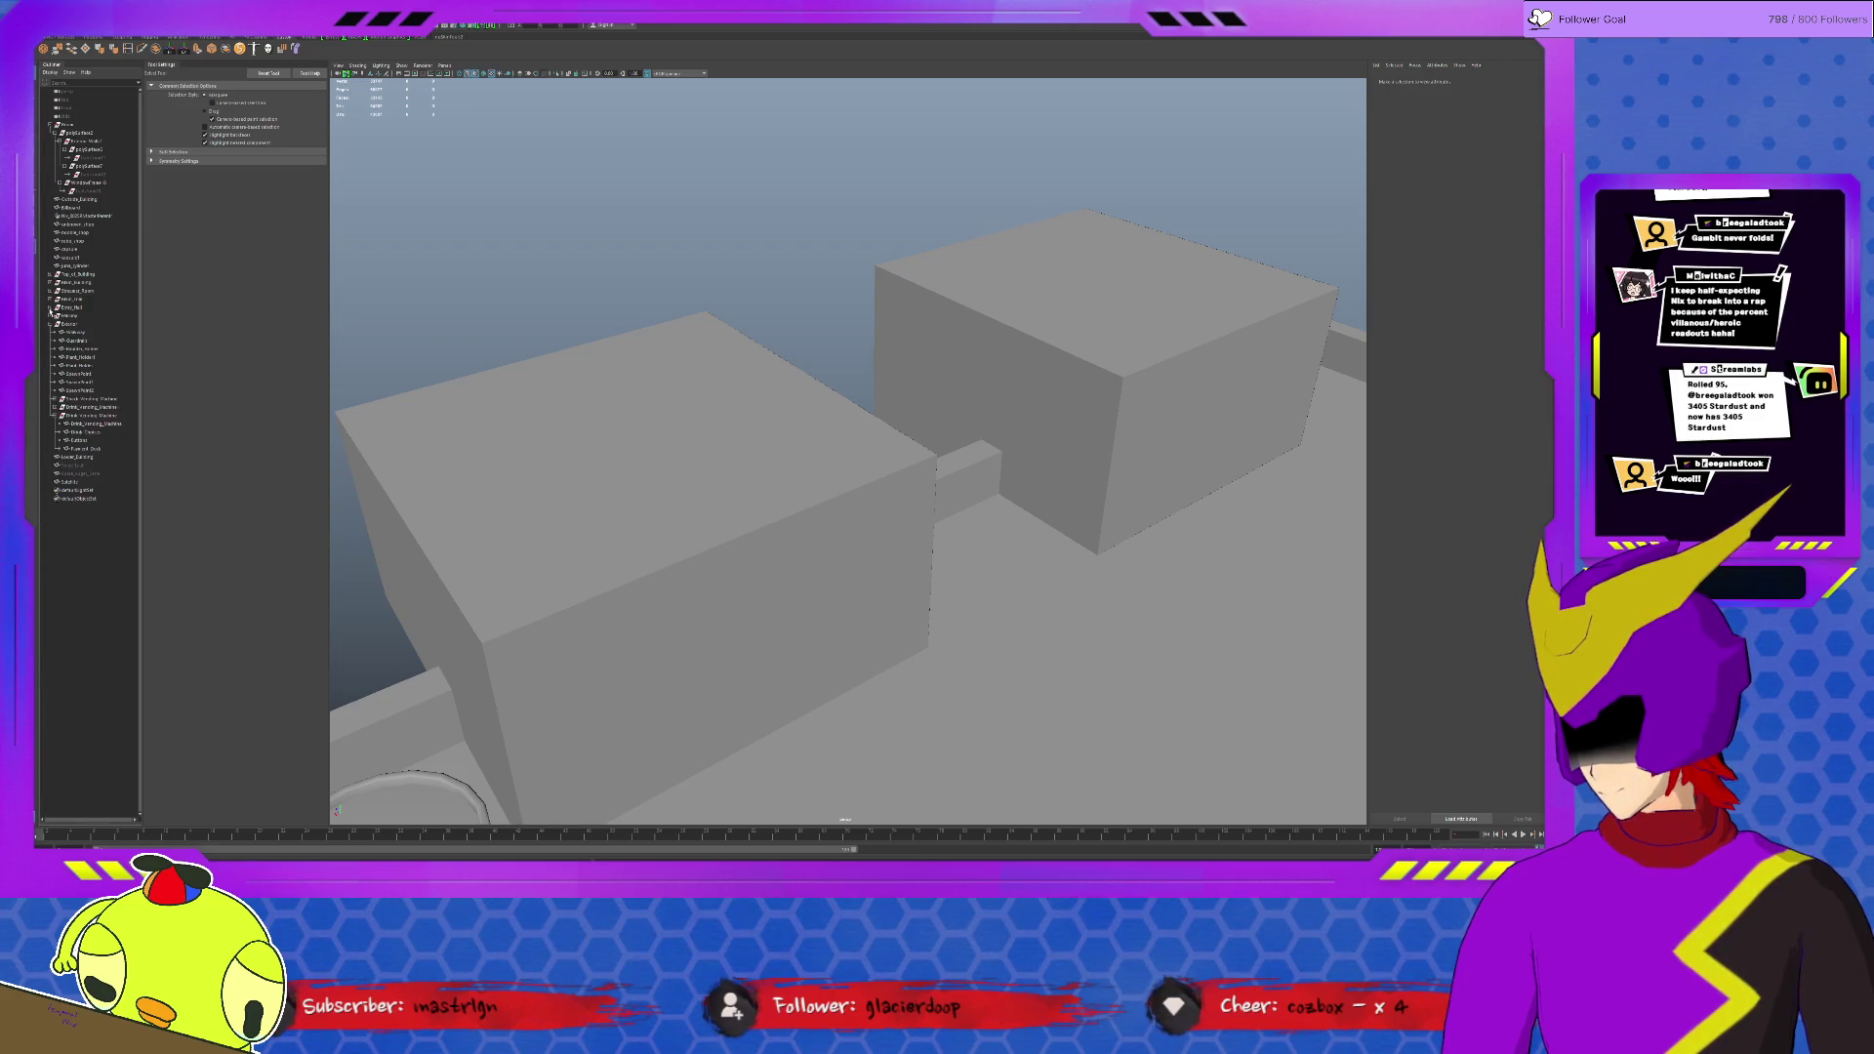
Step: Collapse the Exterior group in the Outliner and select the first interior room object
{"action": "left_click", "coordinate": [52, 323]}
{"action": "left_click_drag", "start_coordinate": [497, 275], "coordinate": [500, 353], "text": "alt"}
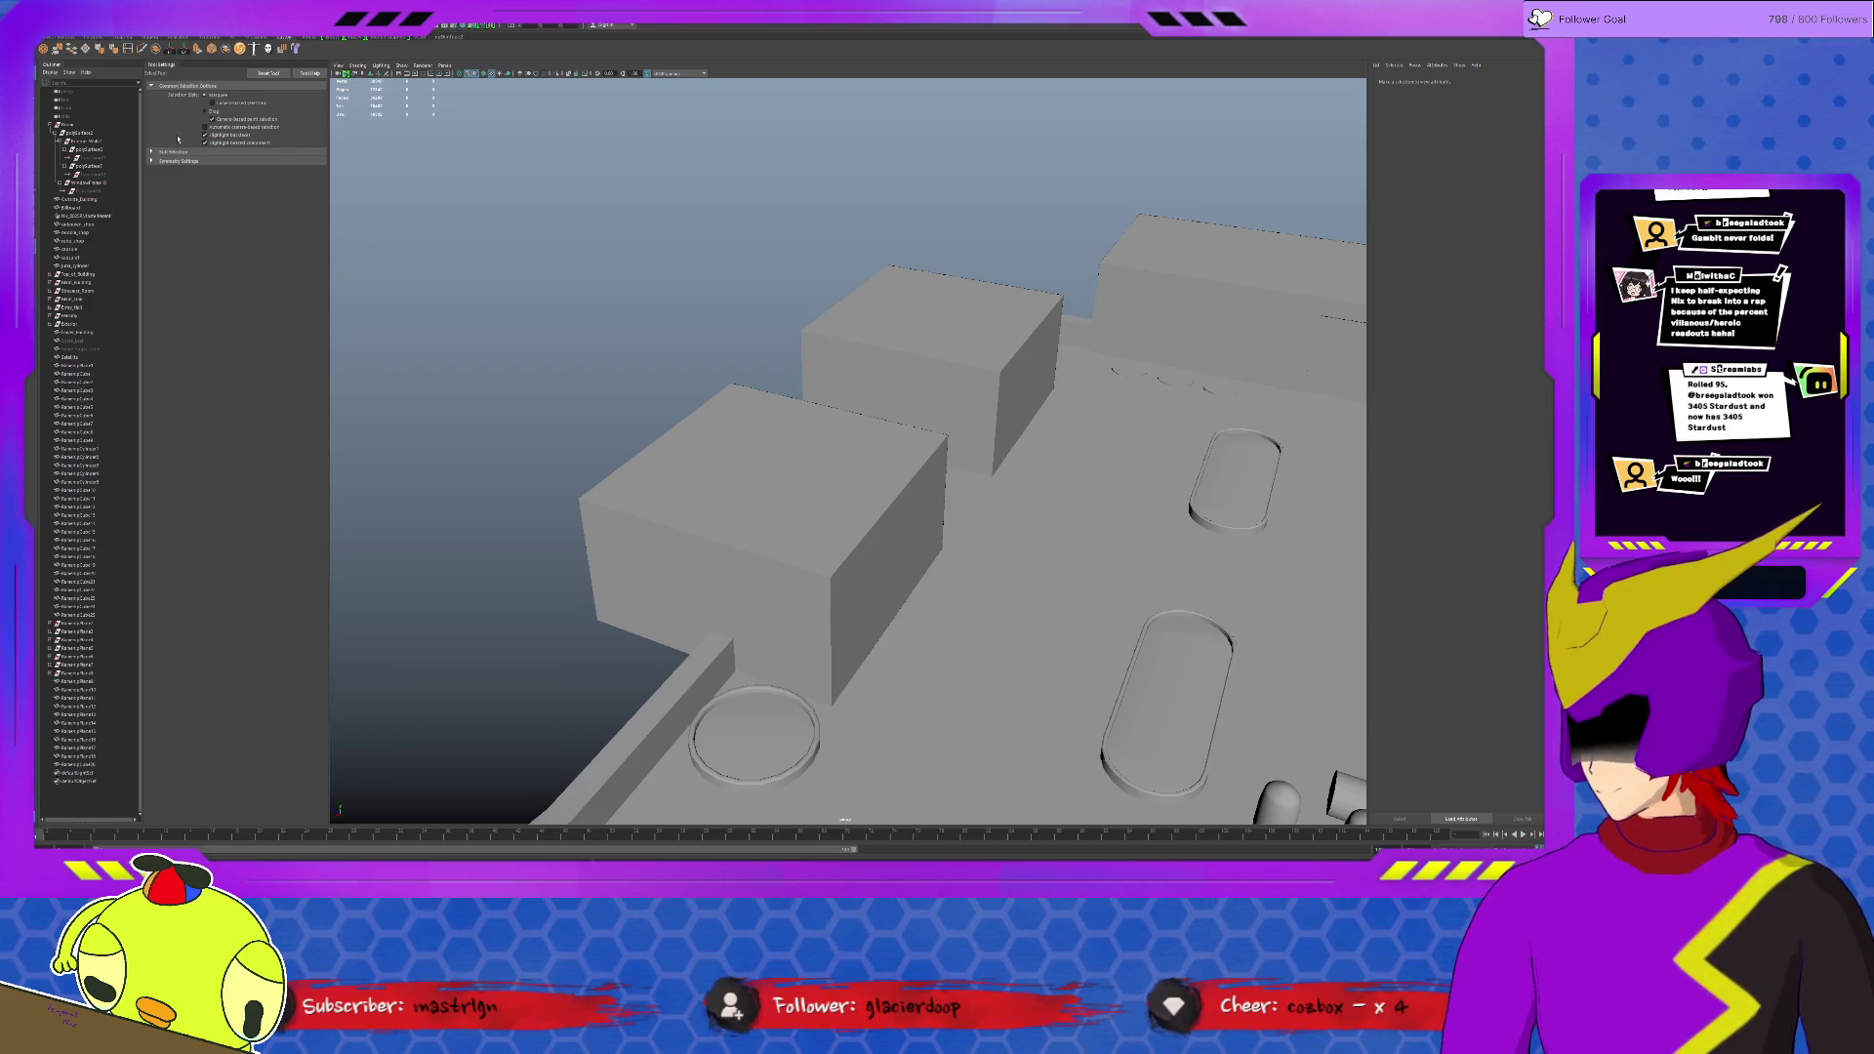
{"action": "left_click", "coordinate": [87, 366]}
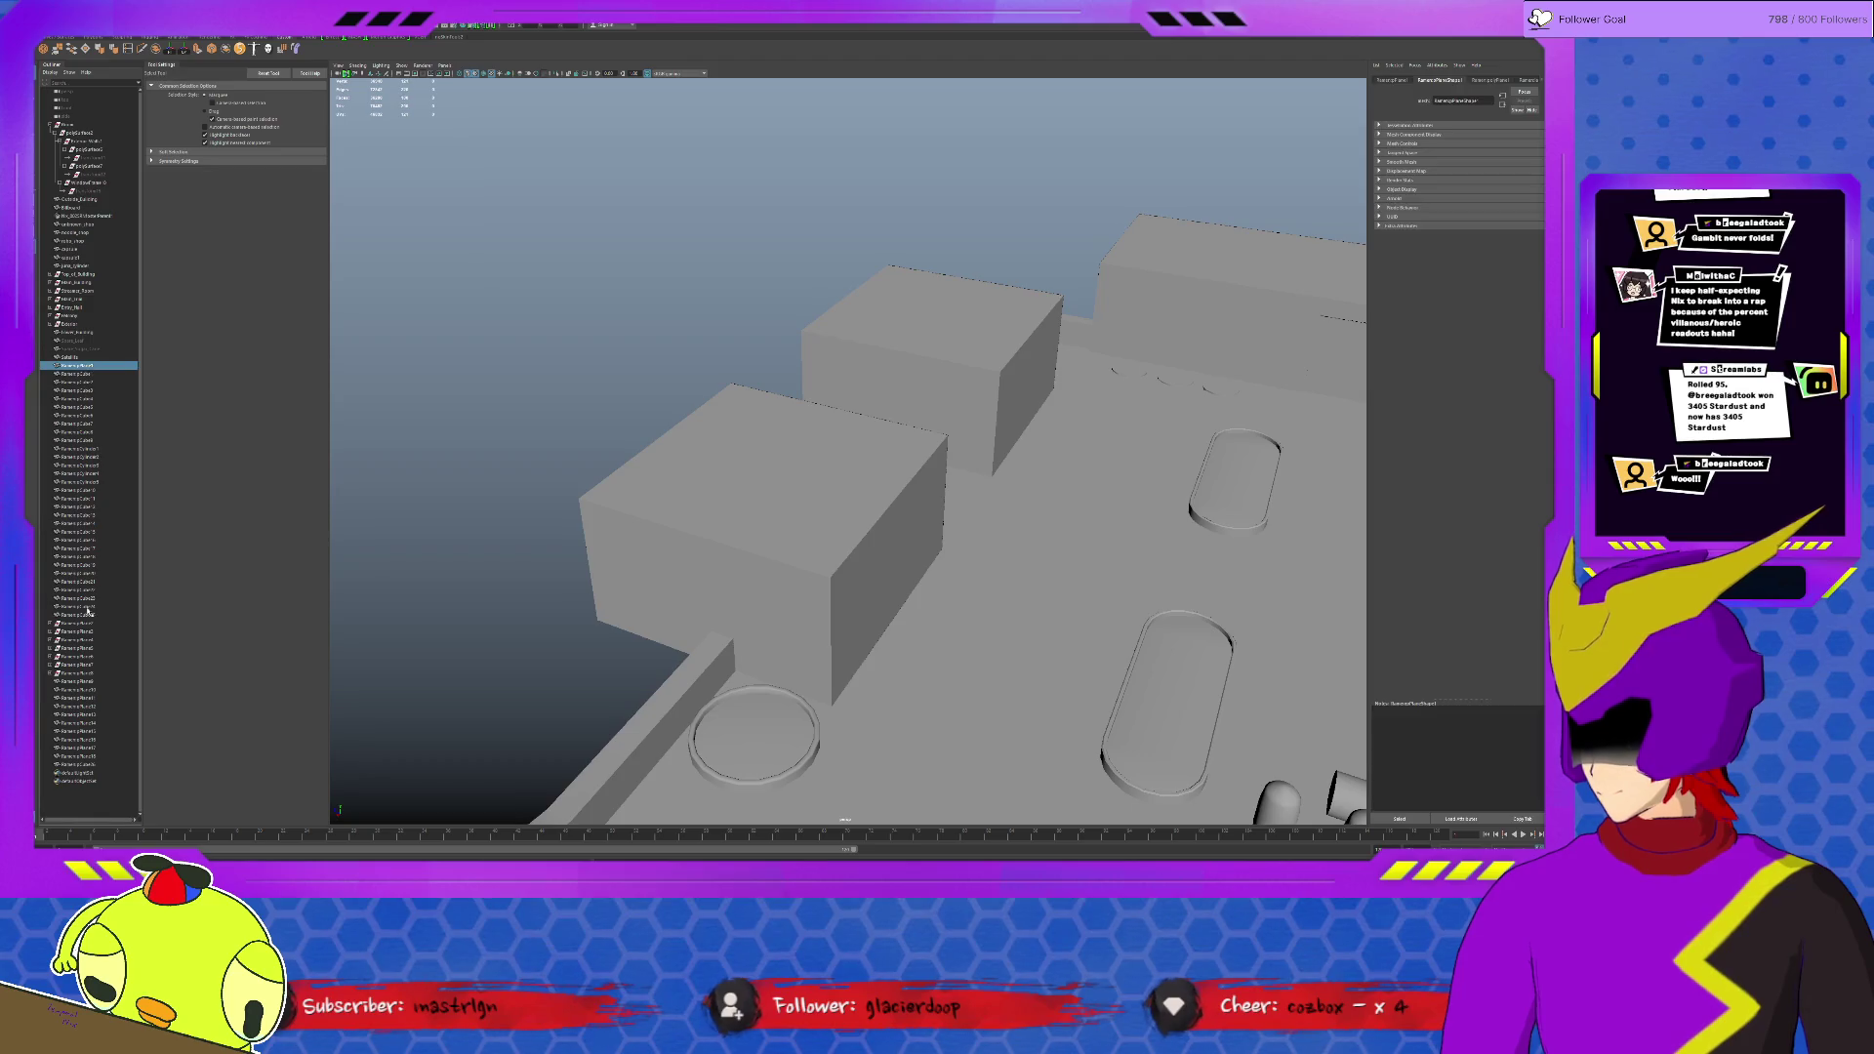
{"action": "key", "text": "f"}
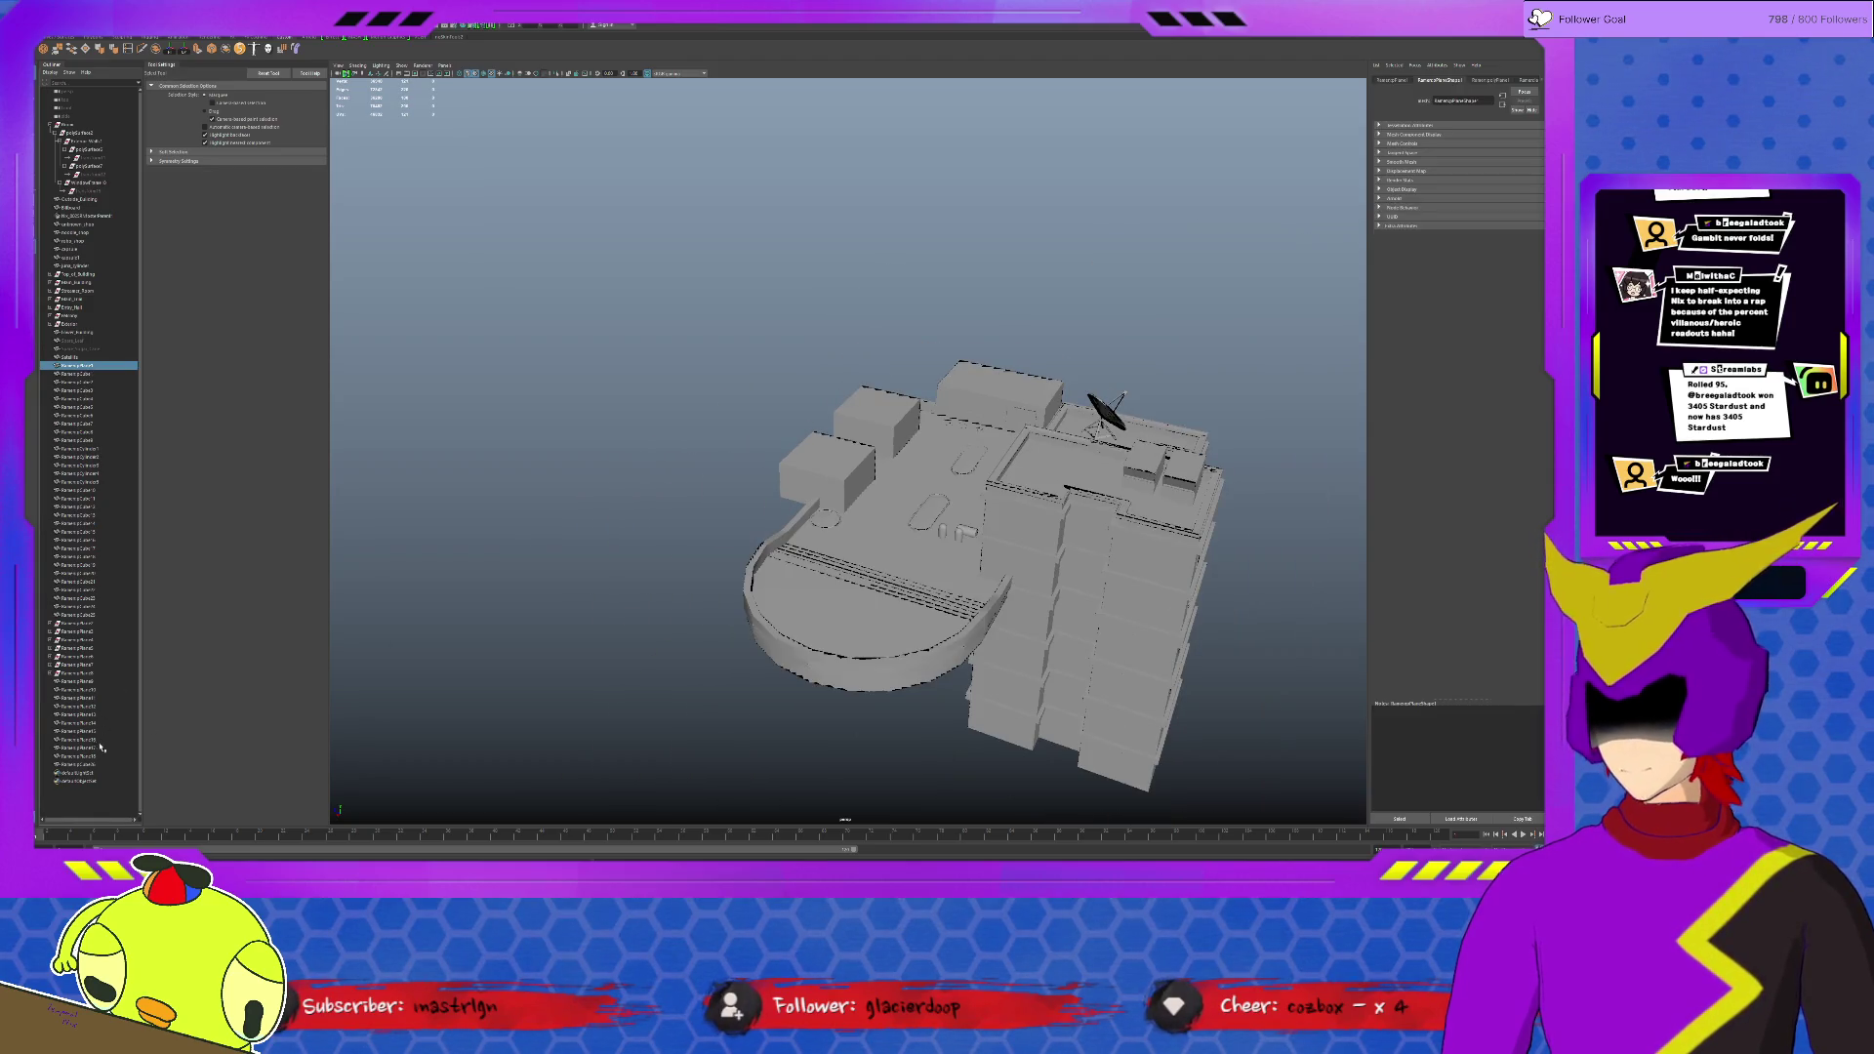
Step: Shift-select all the interior room objects and group them together with Ctrl+G
{"action": "left_click", "coordinate": [94, 765], "text": "shift"}
{"action": "key", "text": "f"}
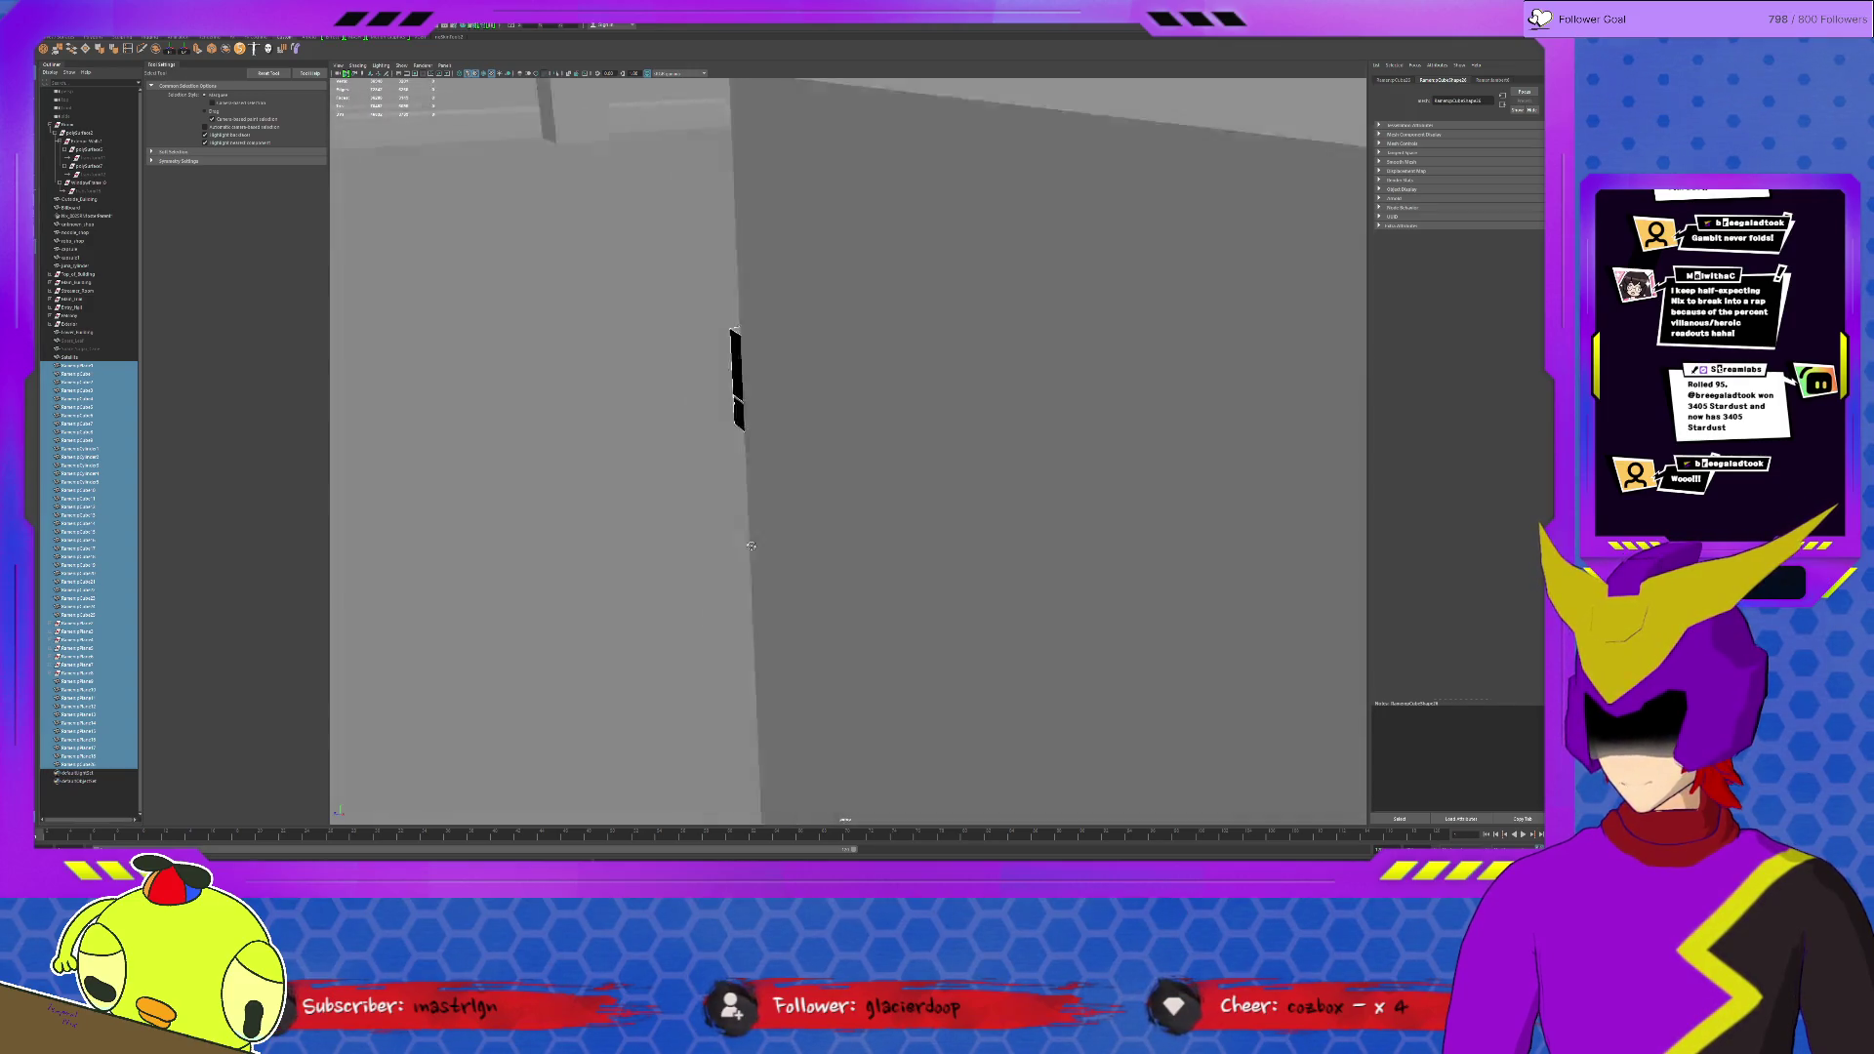
{"action": "mouse_move", "coordinate": [750, 546]}
{"action": "left_mouse_down", "text": "alt"}
{"action": "mouse_move", "coordinate": [790, 572]}
{"action": "mouse_move", "coordinate": [855, 557]}
{"action": "mouse_move", "coordinate": [847, 575]}
{"action": "left_mouse_up", "text": "alt"}
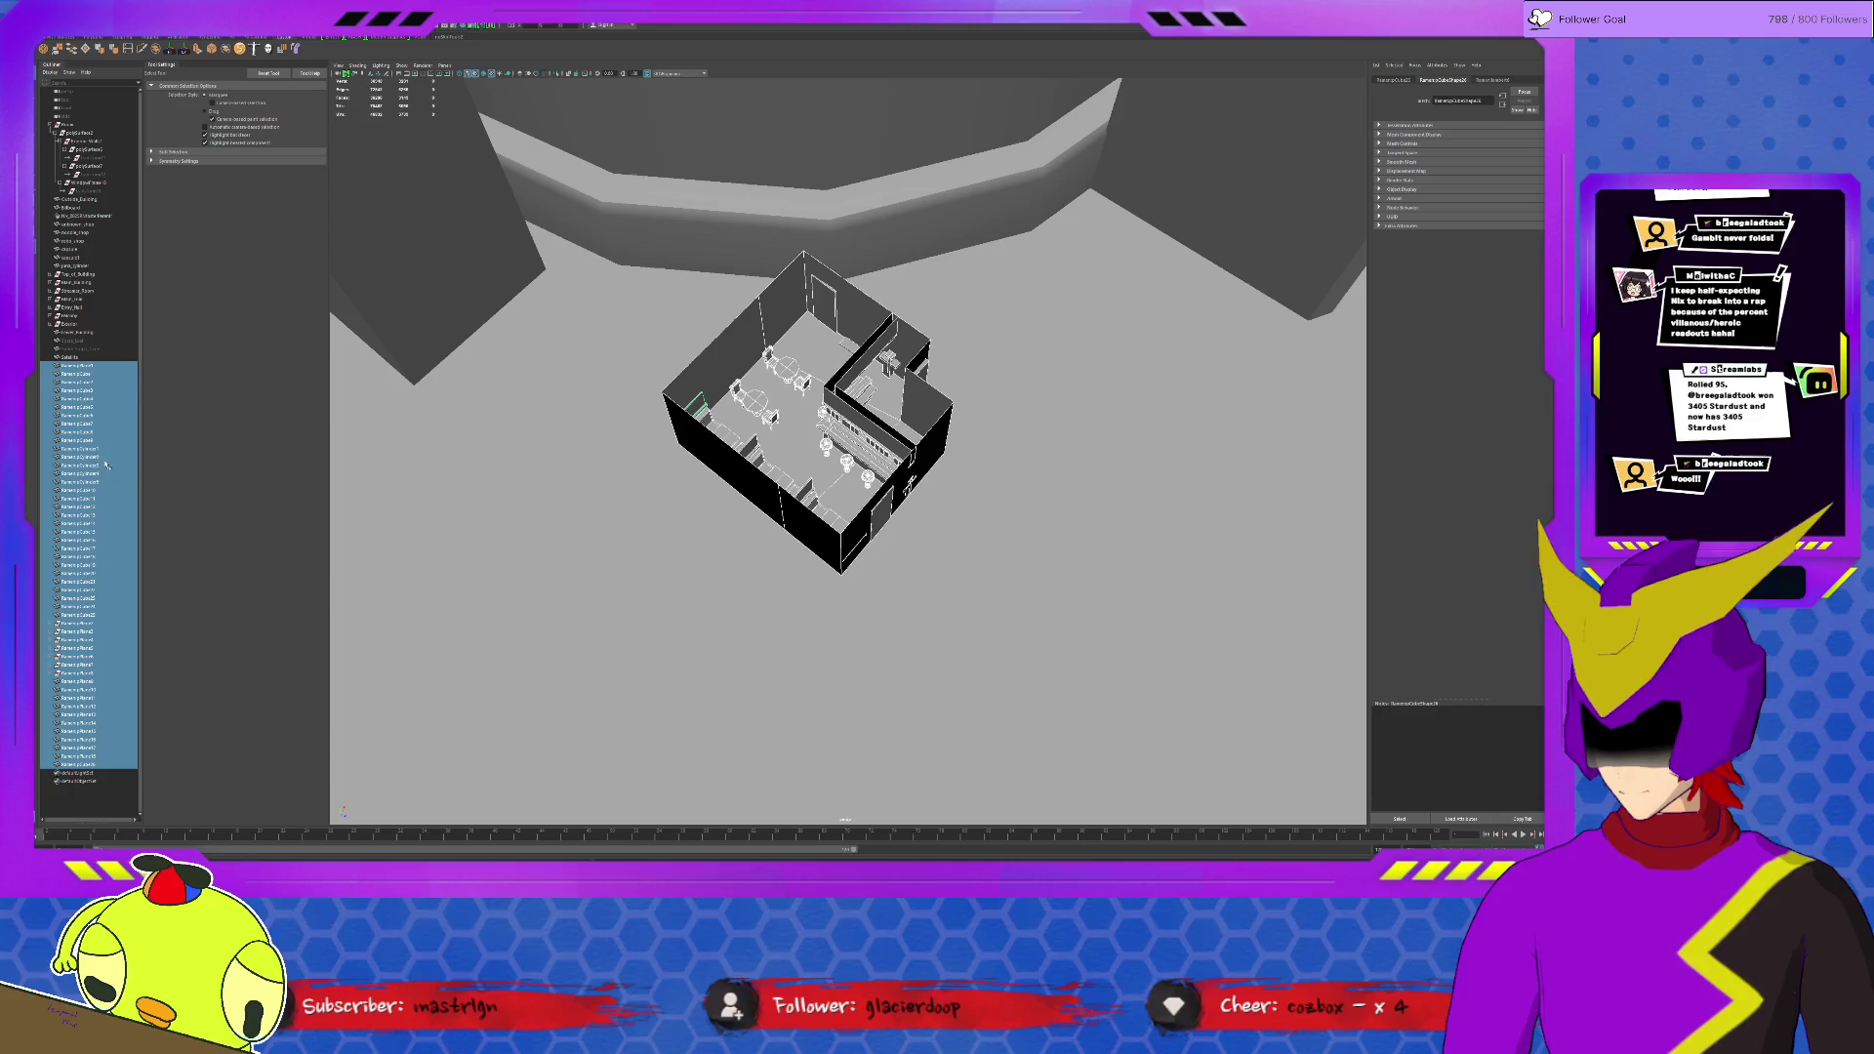
{"action": "key", "text": "ctrl+g"}
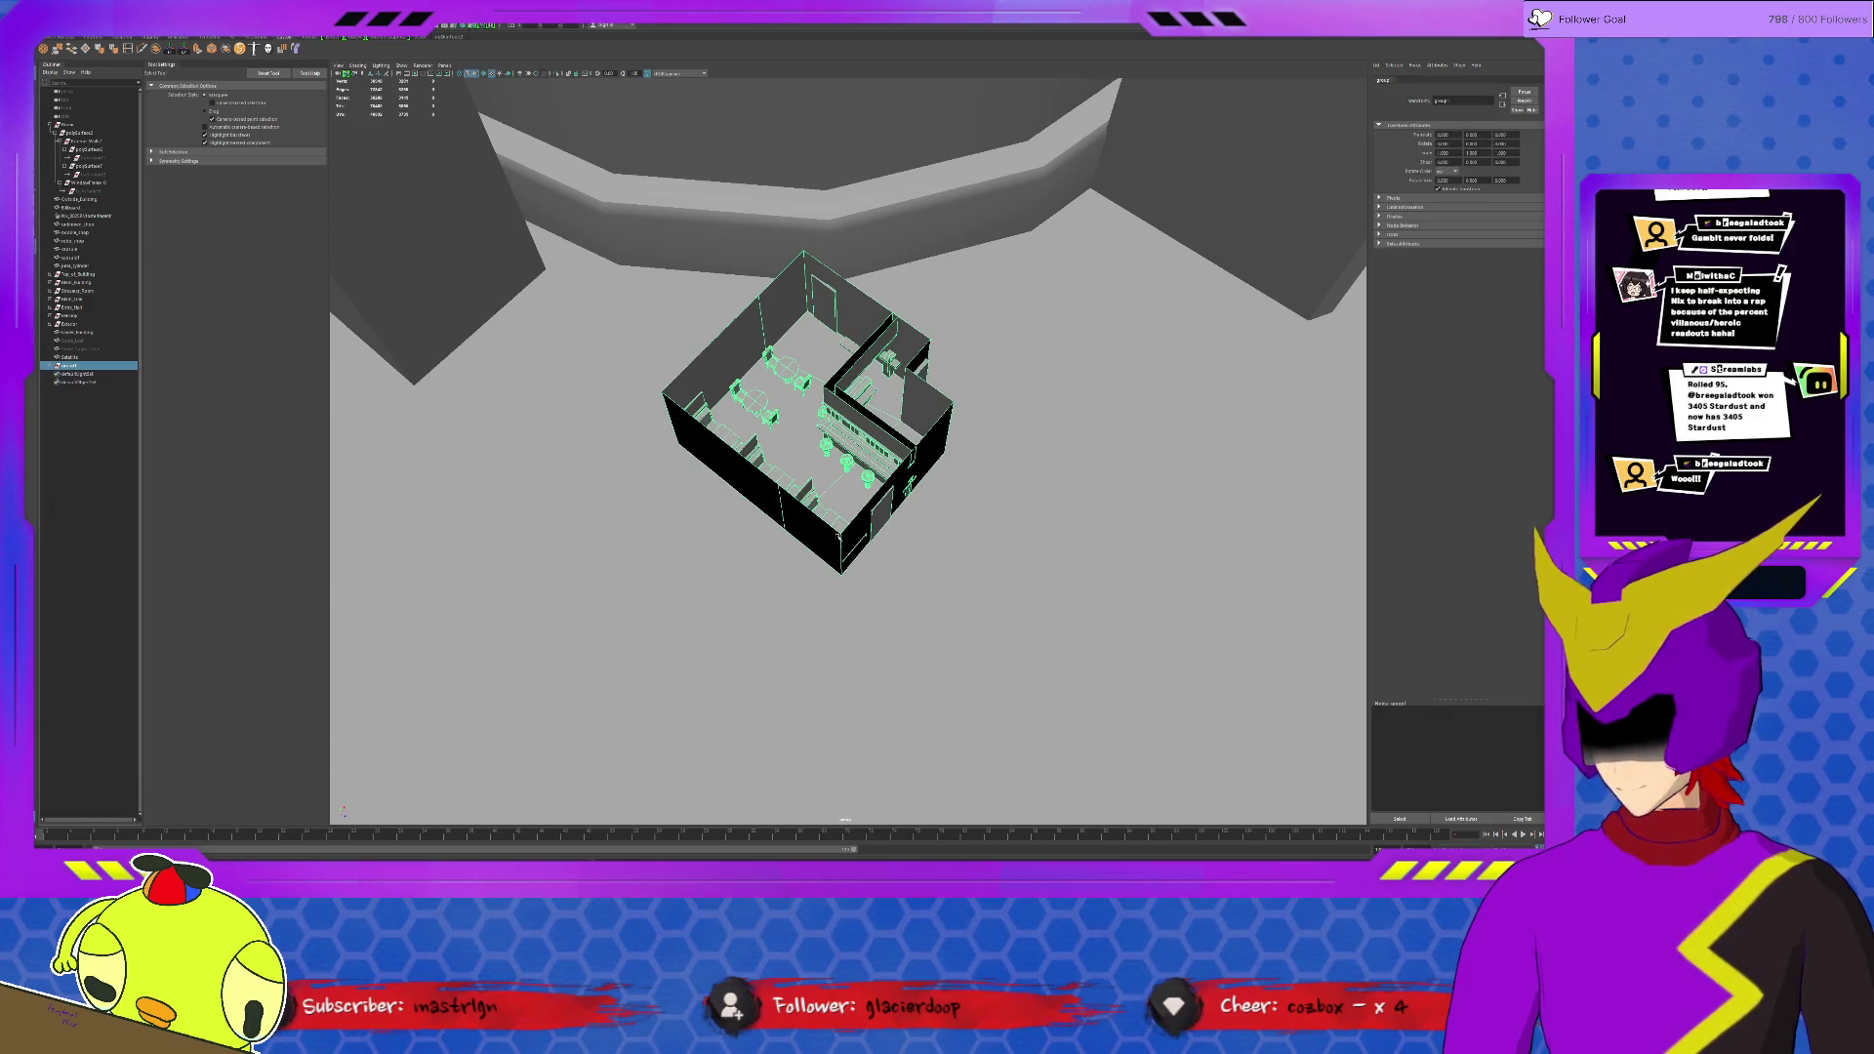
Step: Move the room group up onto the rooftop and scale it to a larger size
{"action": "key", "text": "w"}
{"action": "left_click_drag", "start_coordinate": [847, 575], "coordinate": [846, 458], "text": "alt"}
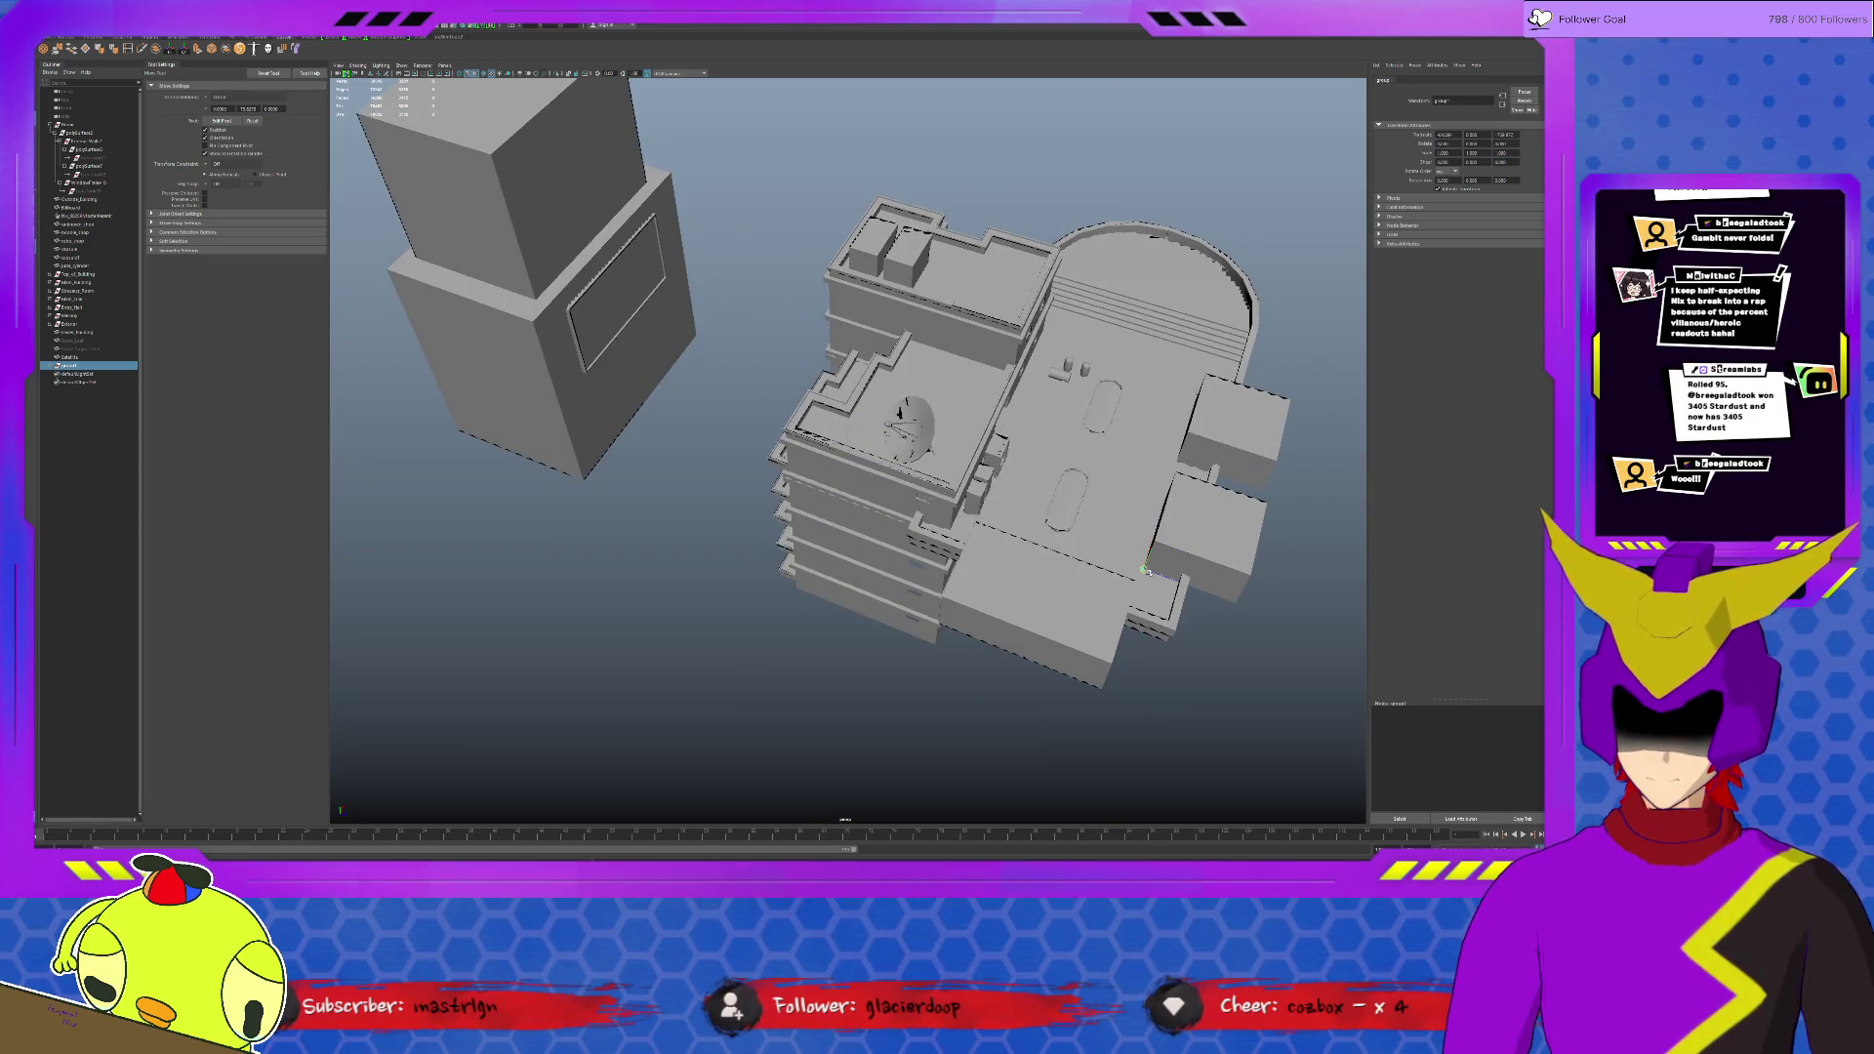
{"action": "key", "text": "r"}
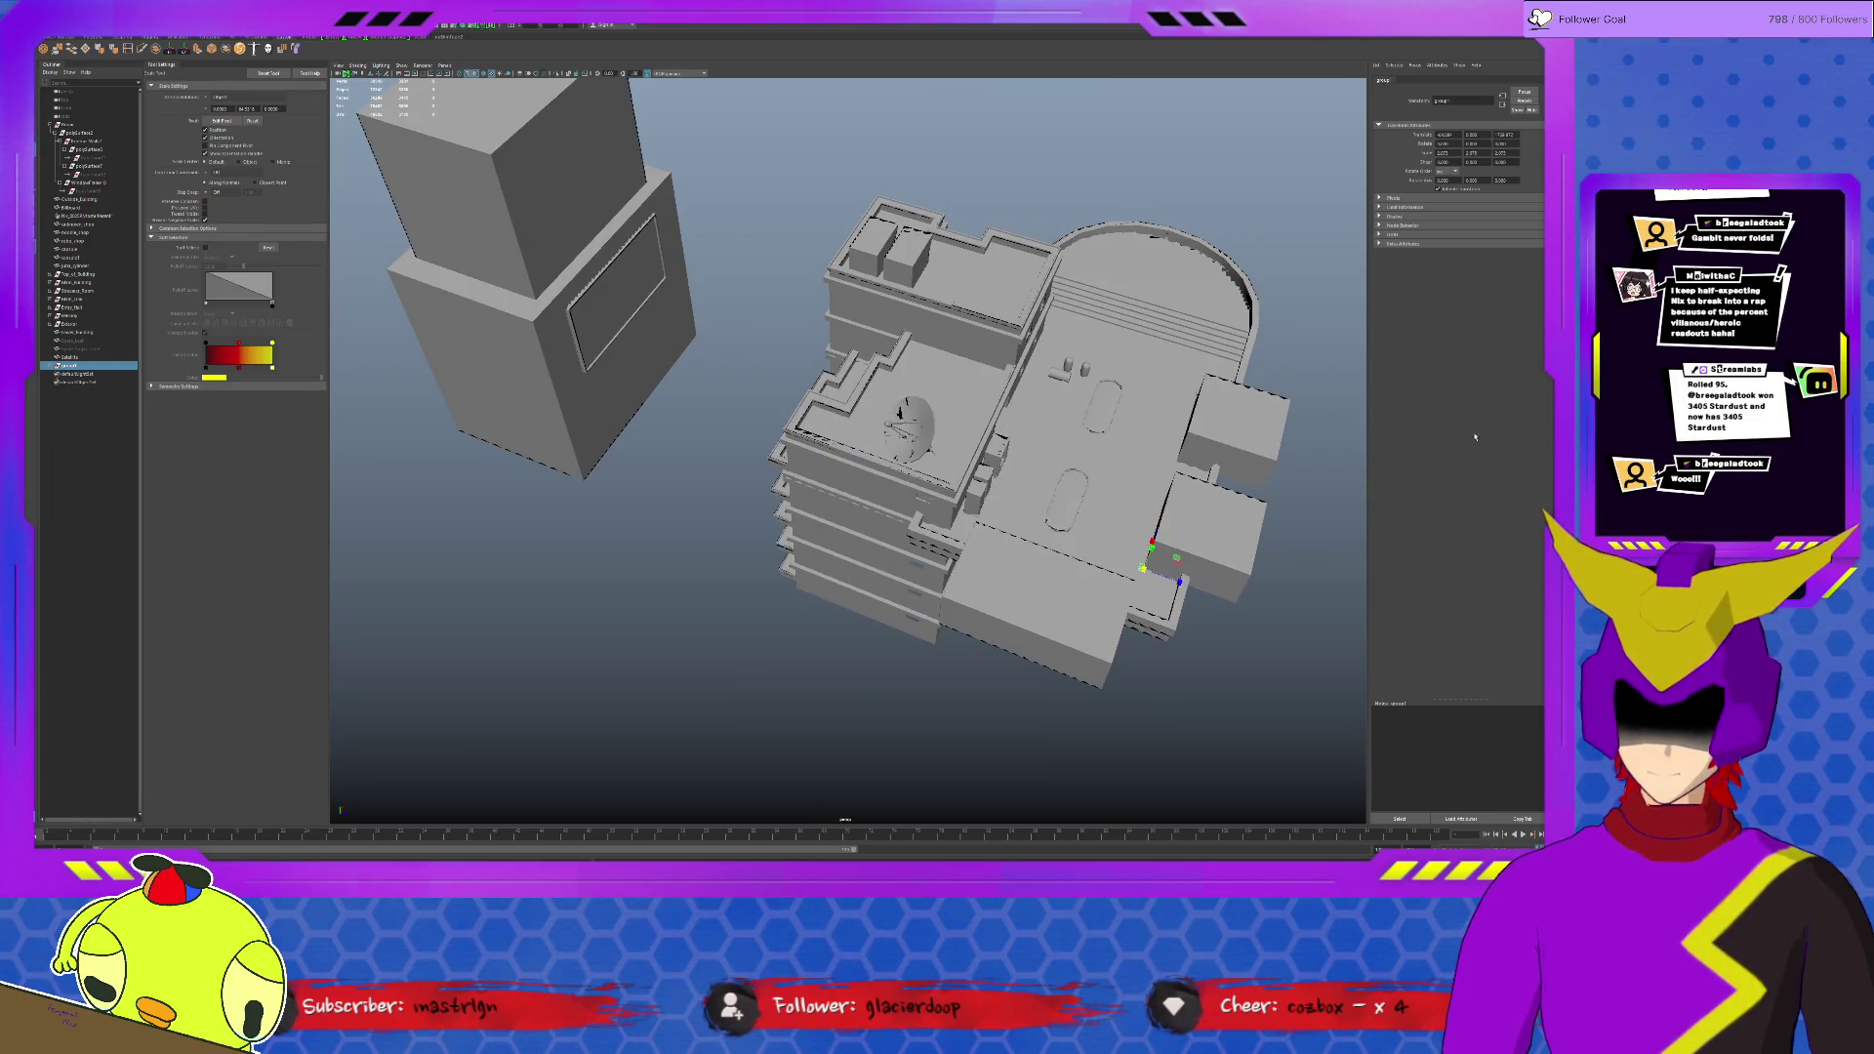
{"action": "left_click_drag", "start_coordinate": [1495, 422], "coordinate": [1232, 551], "text": "alt"}
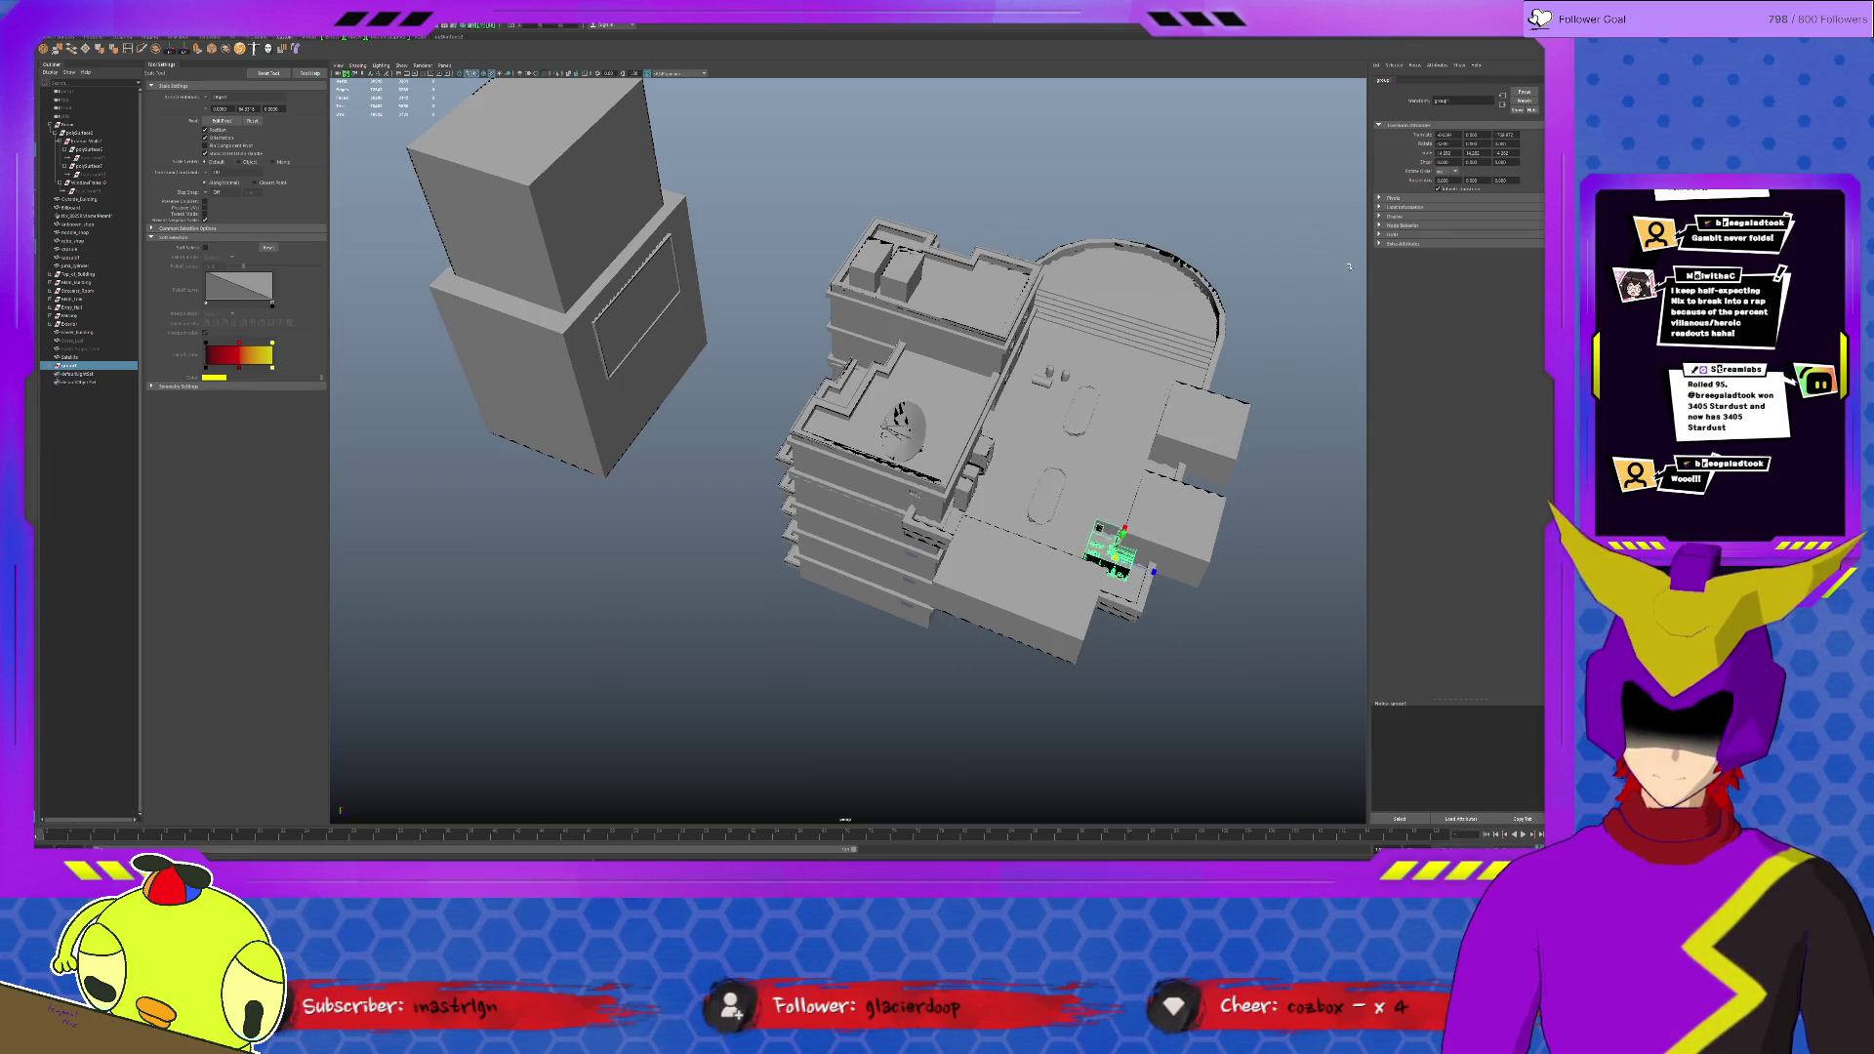
{"action": "middle_click_drag", "start_coordinate": [1403, 334], "coordinate": [1283, 424]}
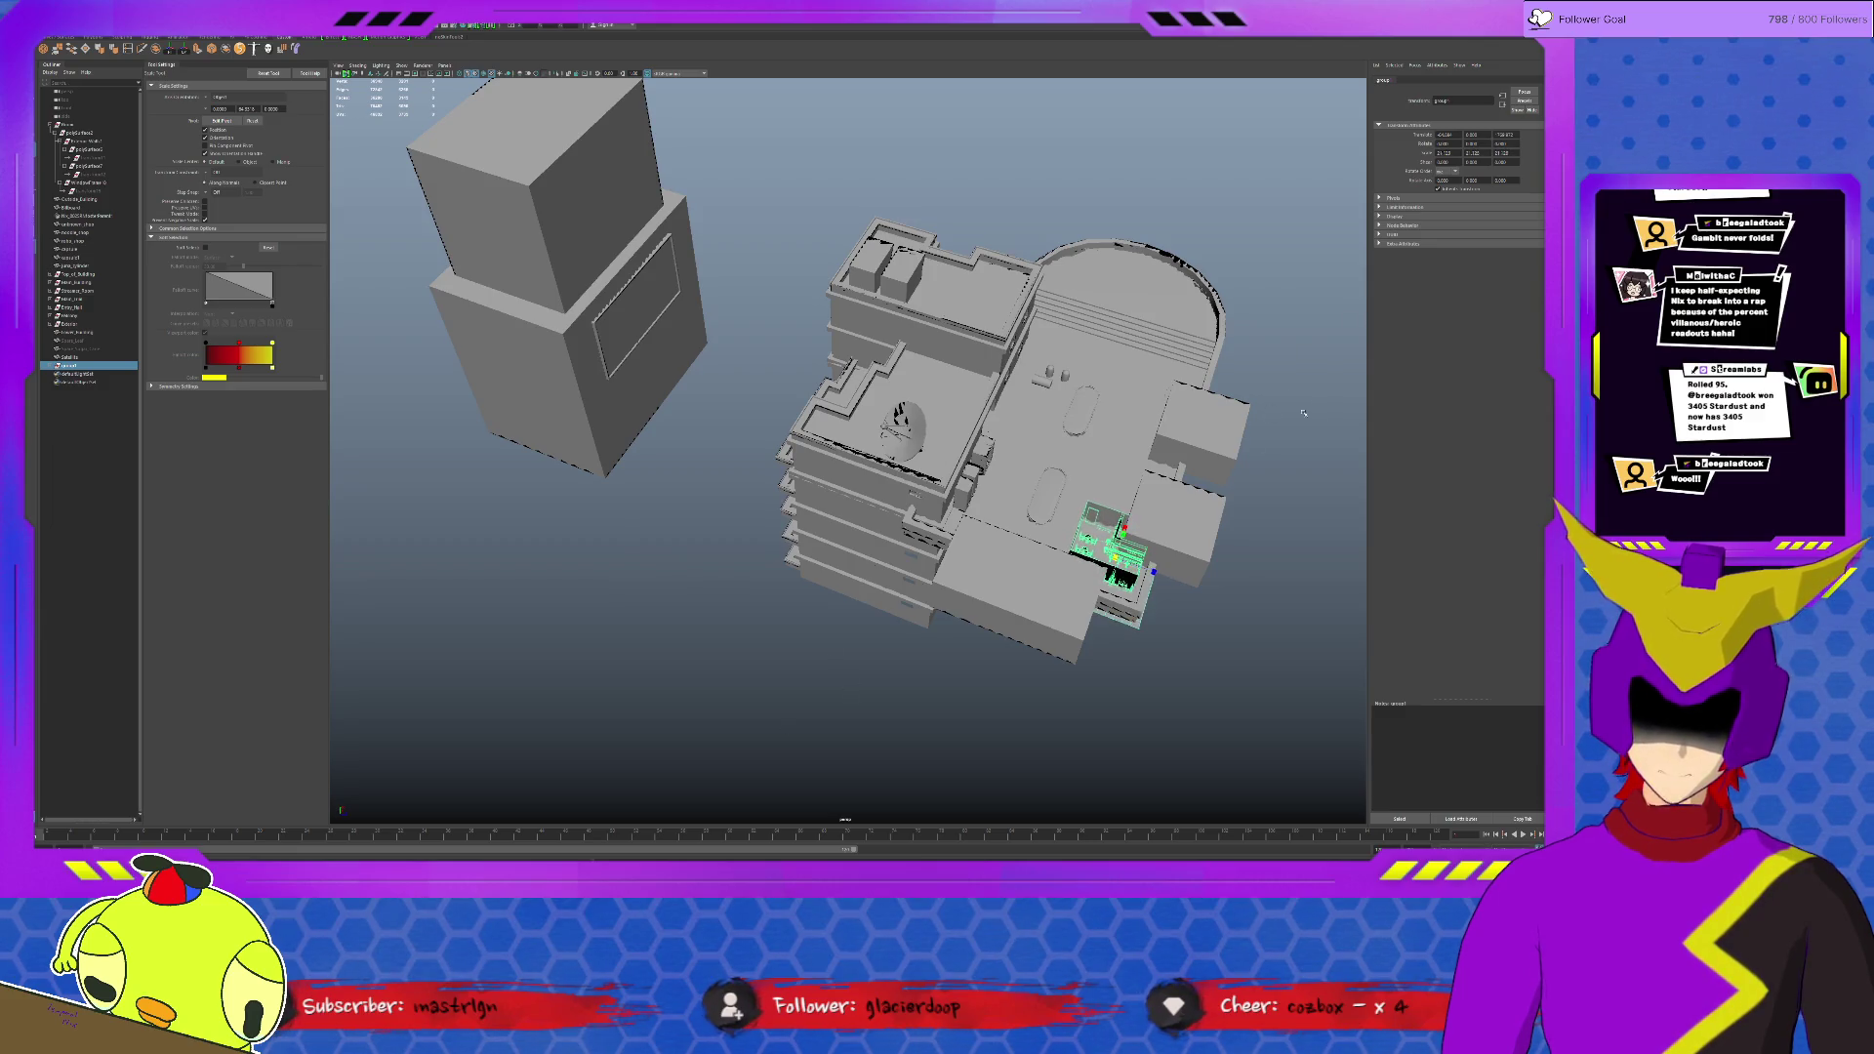
{"action": "mouse_move", "coordinate": [1054, 589]}
{"action": "left_mouse_down", "text": "alt"}
{"action": "mouse_move", "coordinate": [622, 523]}
{"action": "mouse_move", "coordinate": [645, 274]}
{"action": "left_mouse_up", "text": "alt"}
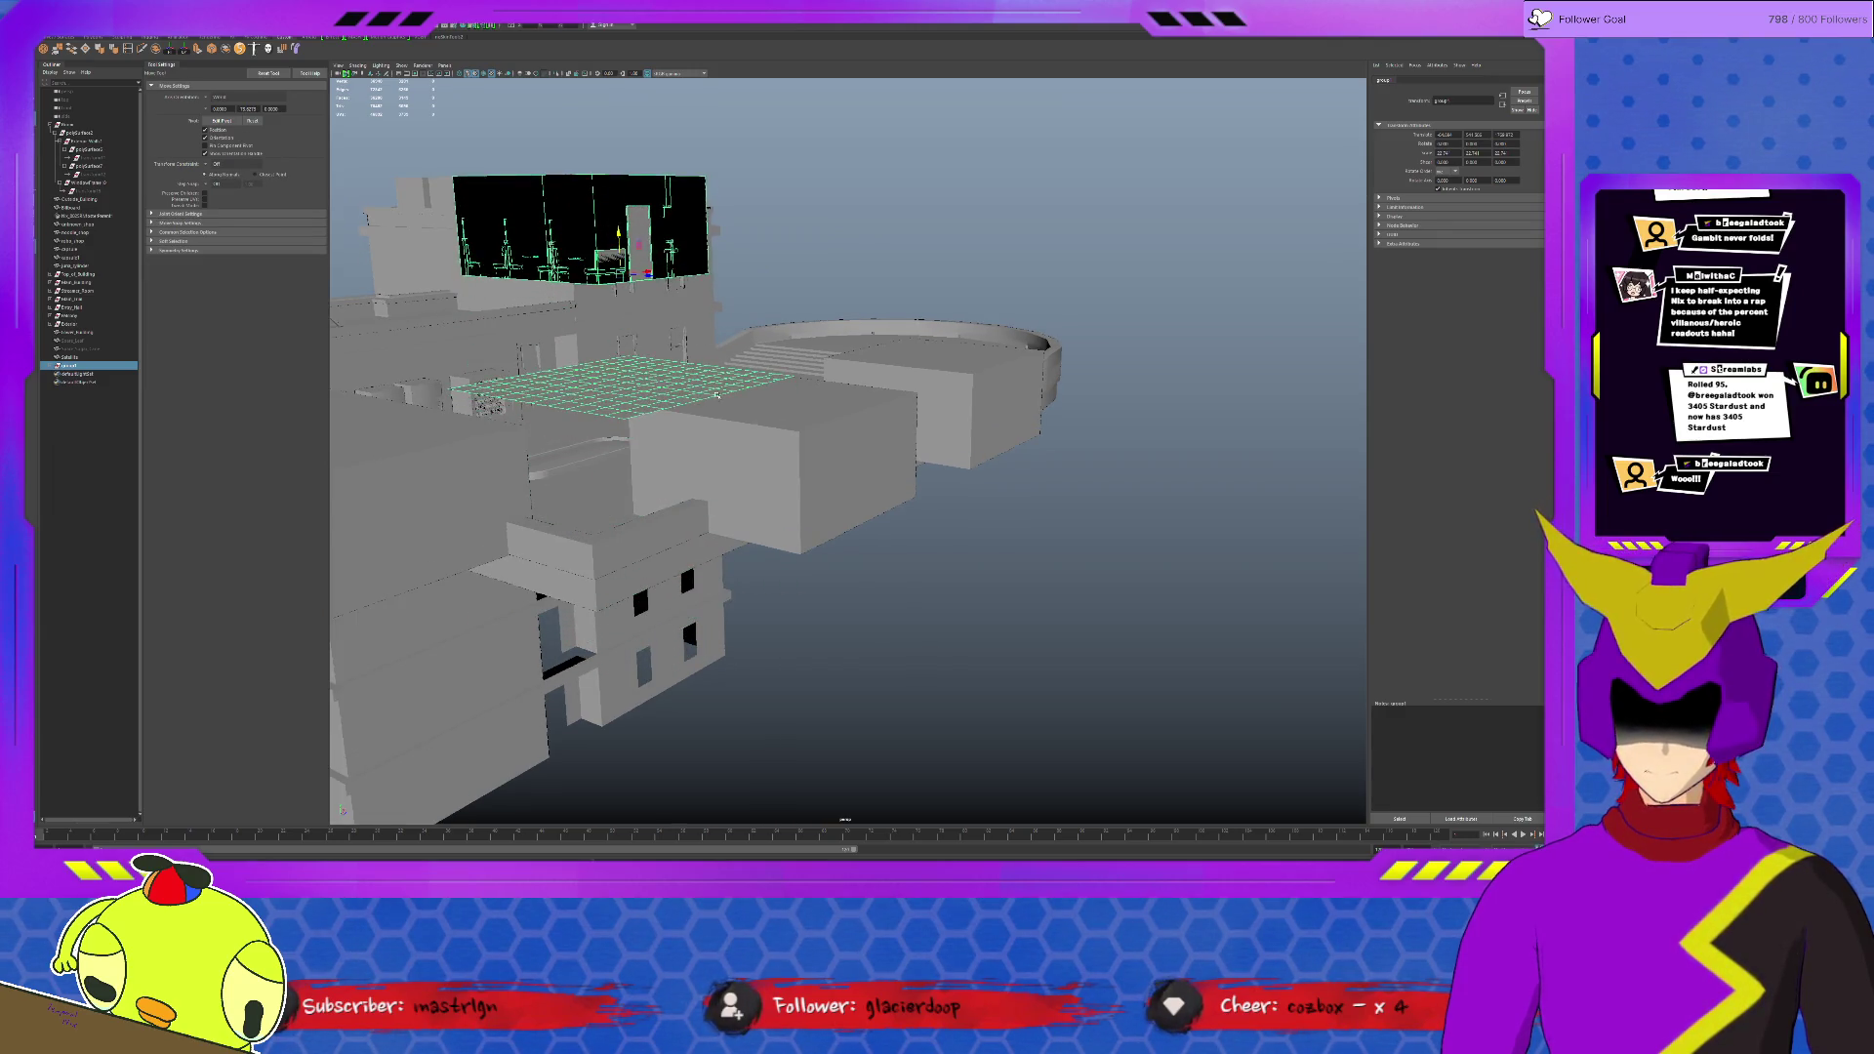
Step: Select the room group in the Outliner and rotate it a quarter turn around Y
{"action": "left_click_drag", "start_coordinate": [714, 387], "coordinate": [688, 483], "text": "alt"}
{"action": "scroll", "coordinate": [688, 483], "scroll_direction": "up", "scroll_amount": 3}
{"action": "left_click", "coordinate": [729, 629]}
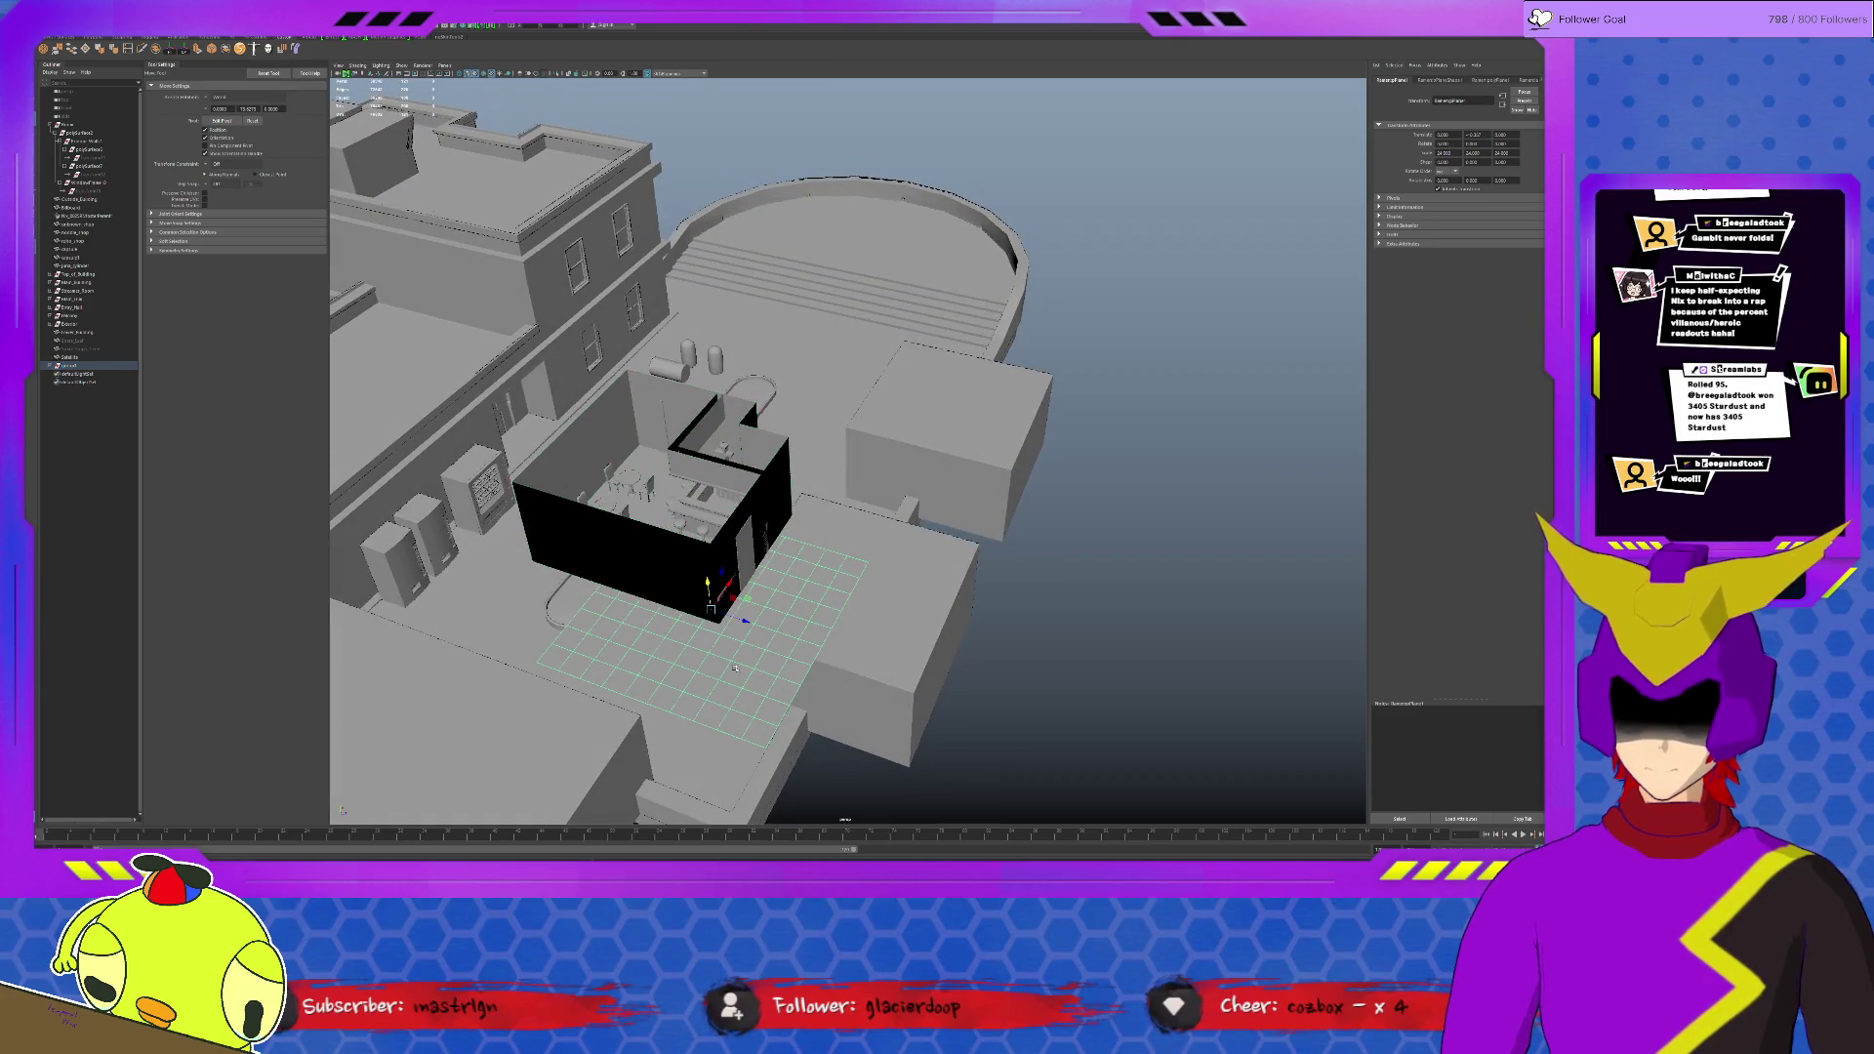
{"action": "left_click", "coordinate": [685, 516]}
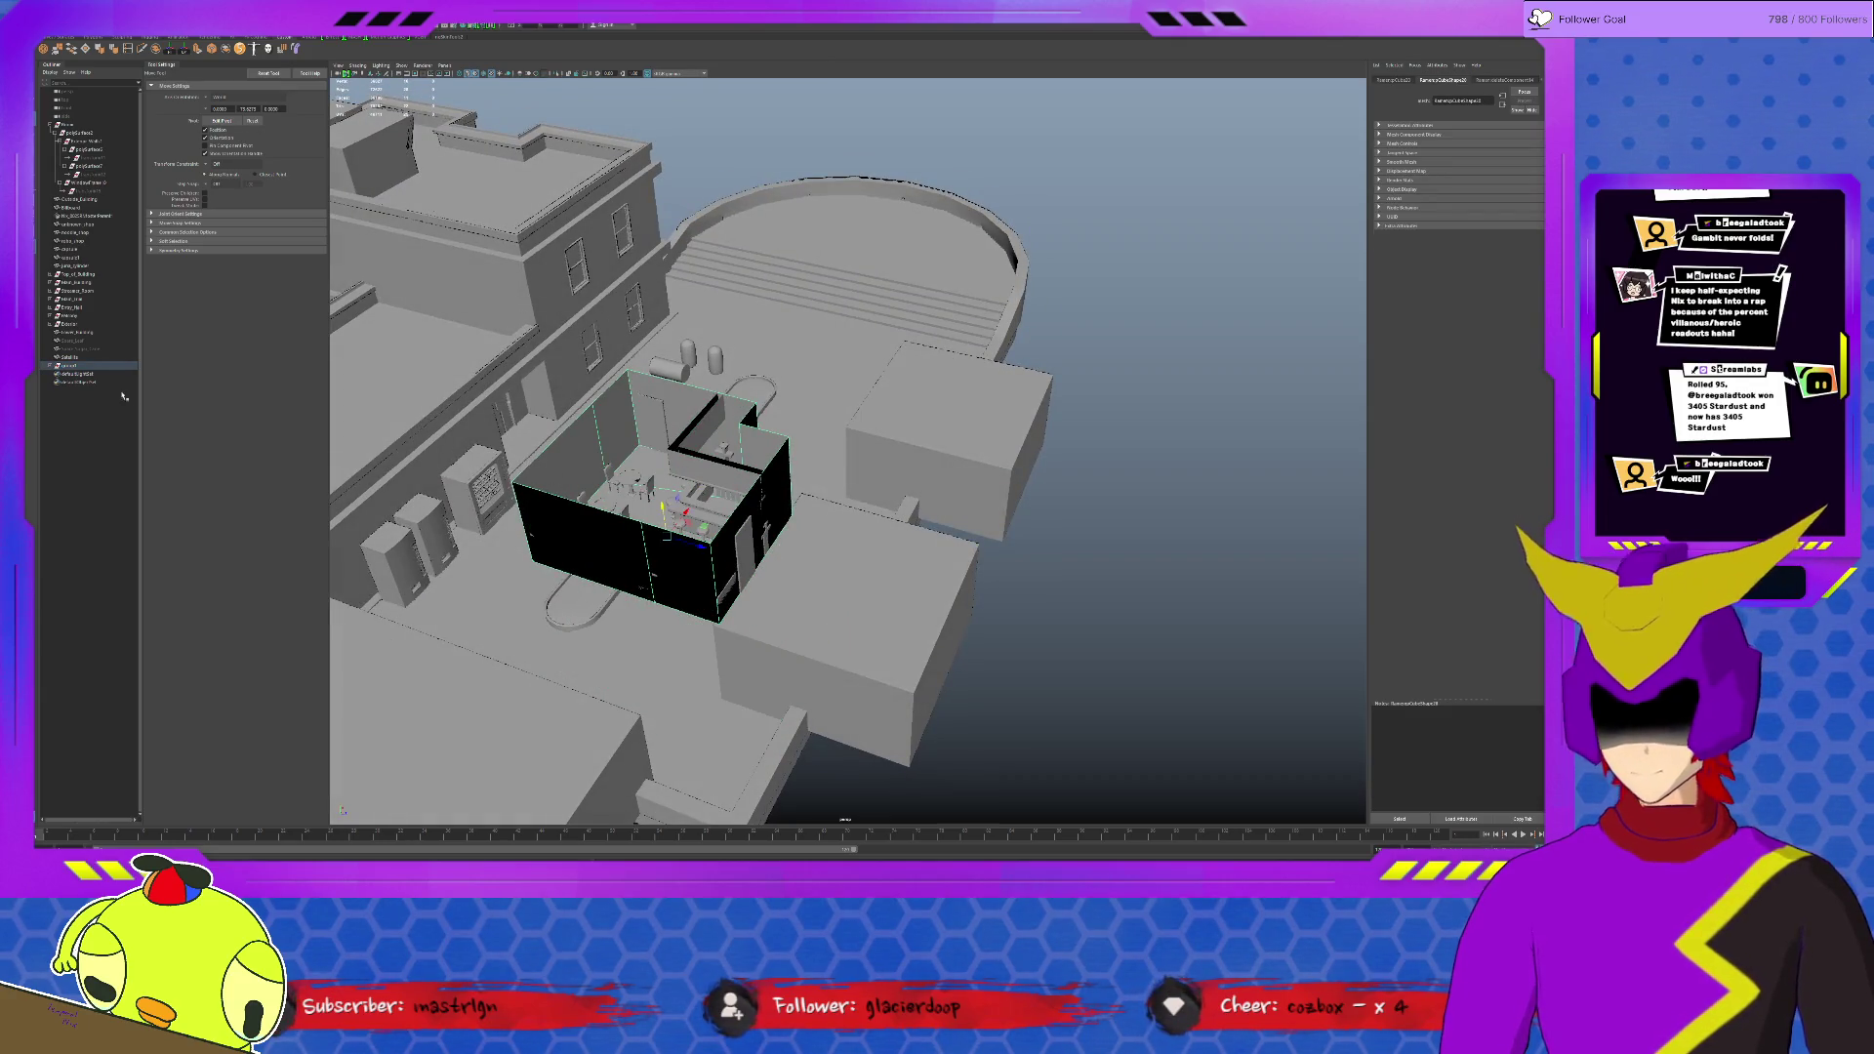
{"action": "left_click", "coordinate": [85, 368]}
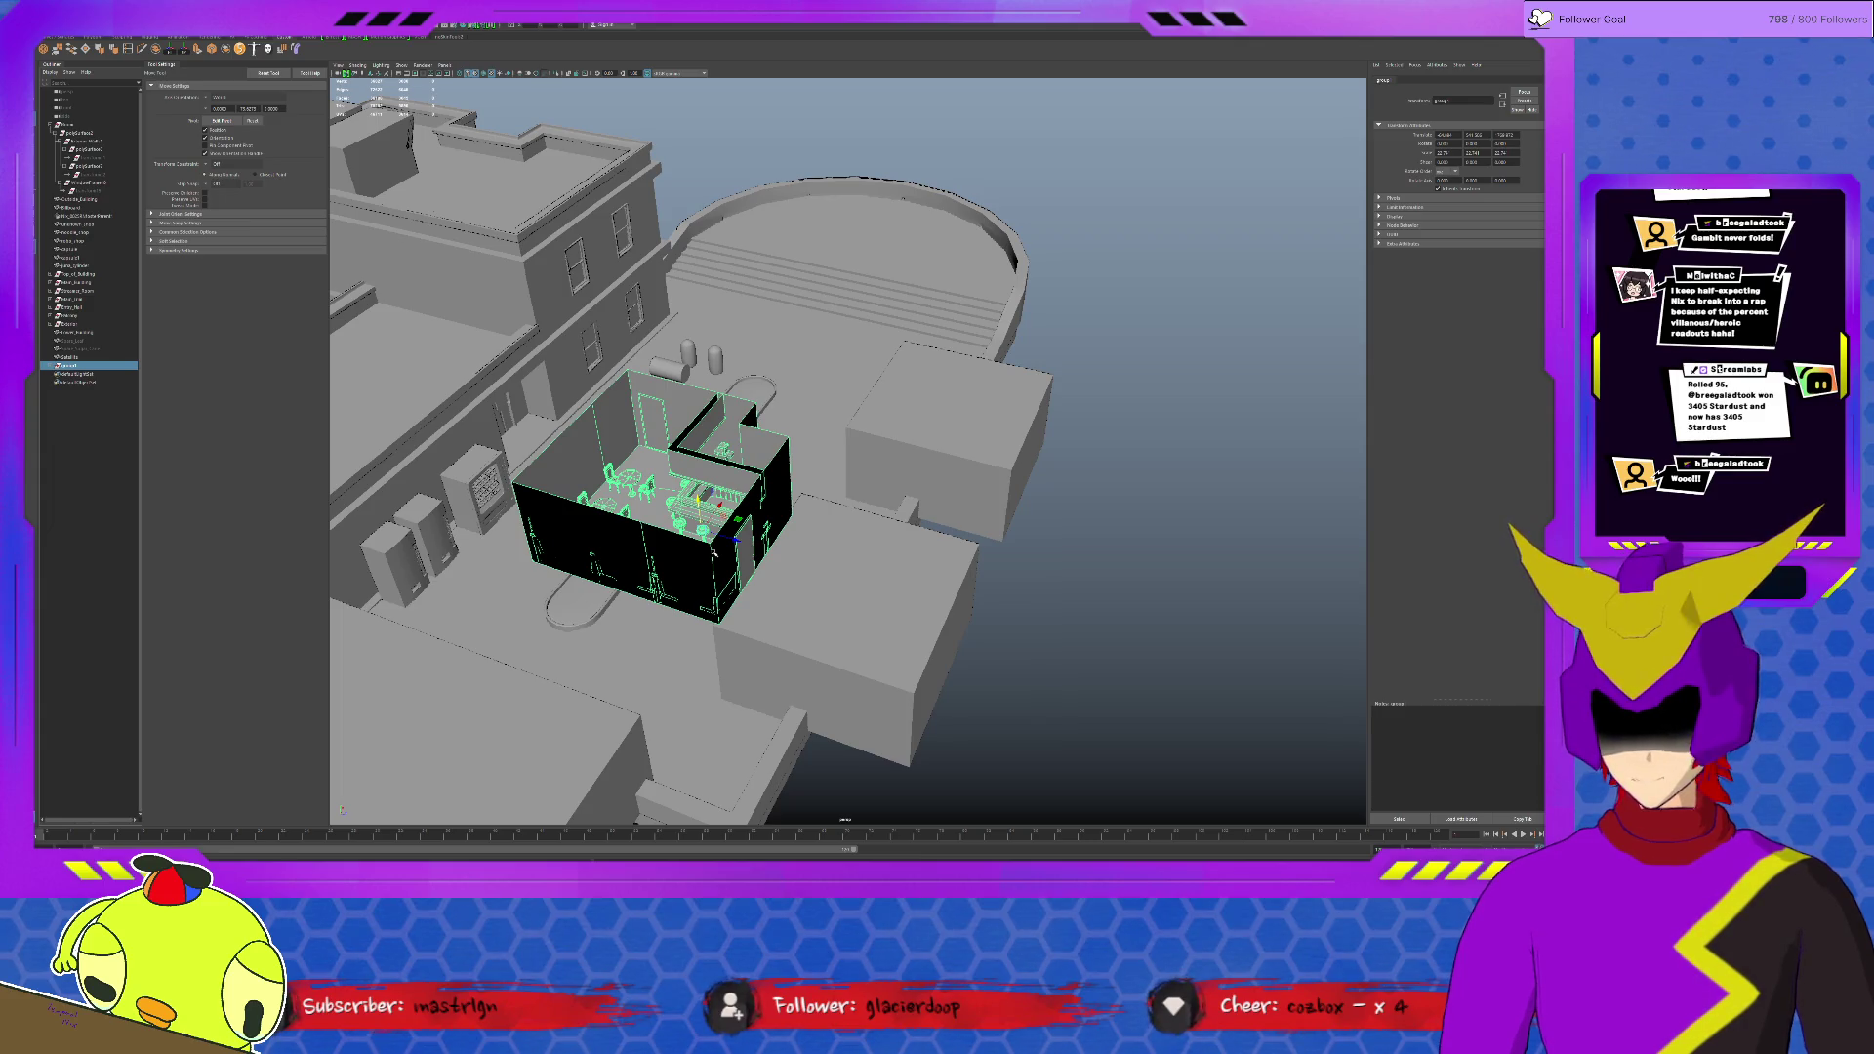
{"action": "key", "text": "e"}
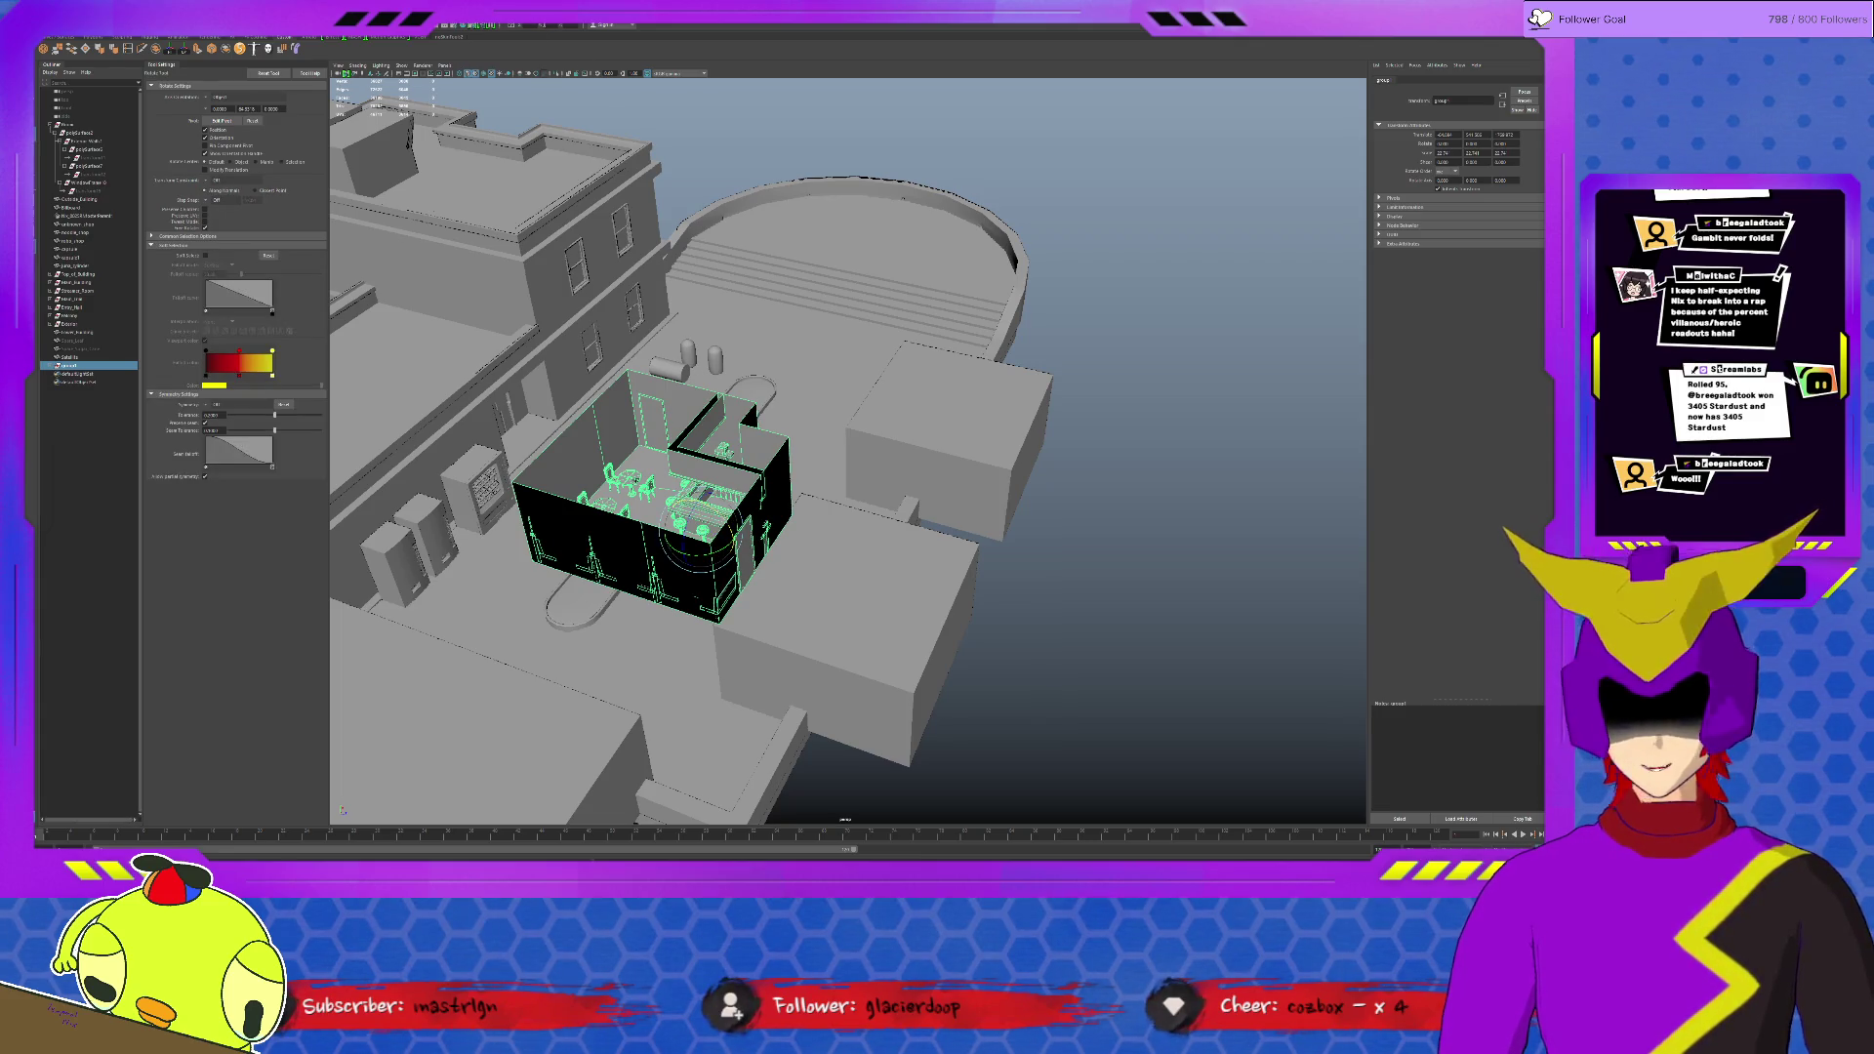
{"action": "left_click_drag", "start_coordinate": [645, 556], "coordinate": [740, 564]}
Step: Check the room tucked inside the rooftop box, then select the door and hide it
{"action": "left_click_drag", "start_coordinate": [582, 421], "coordinate": [616, 529], "text": "alt"}
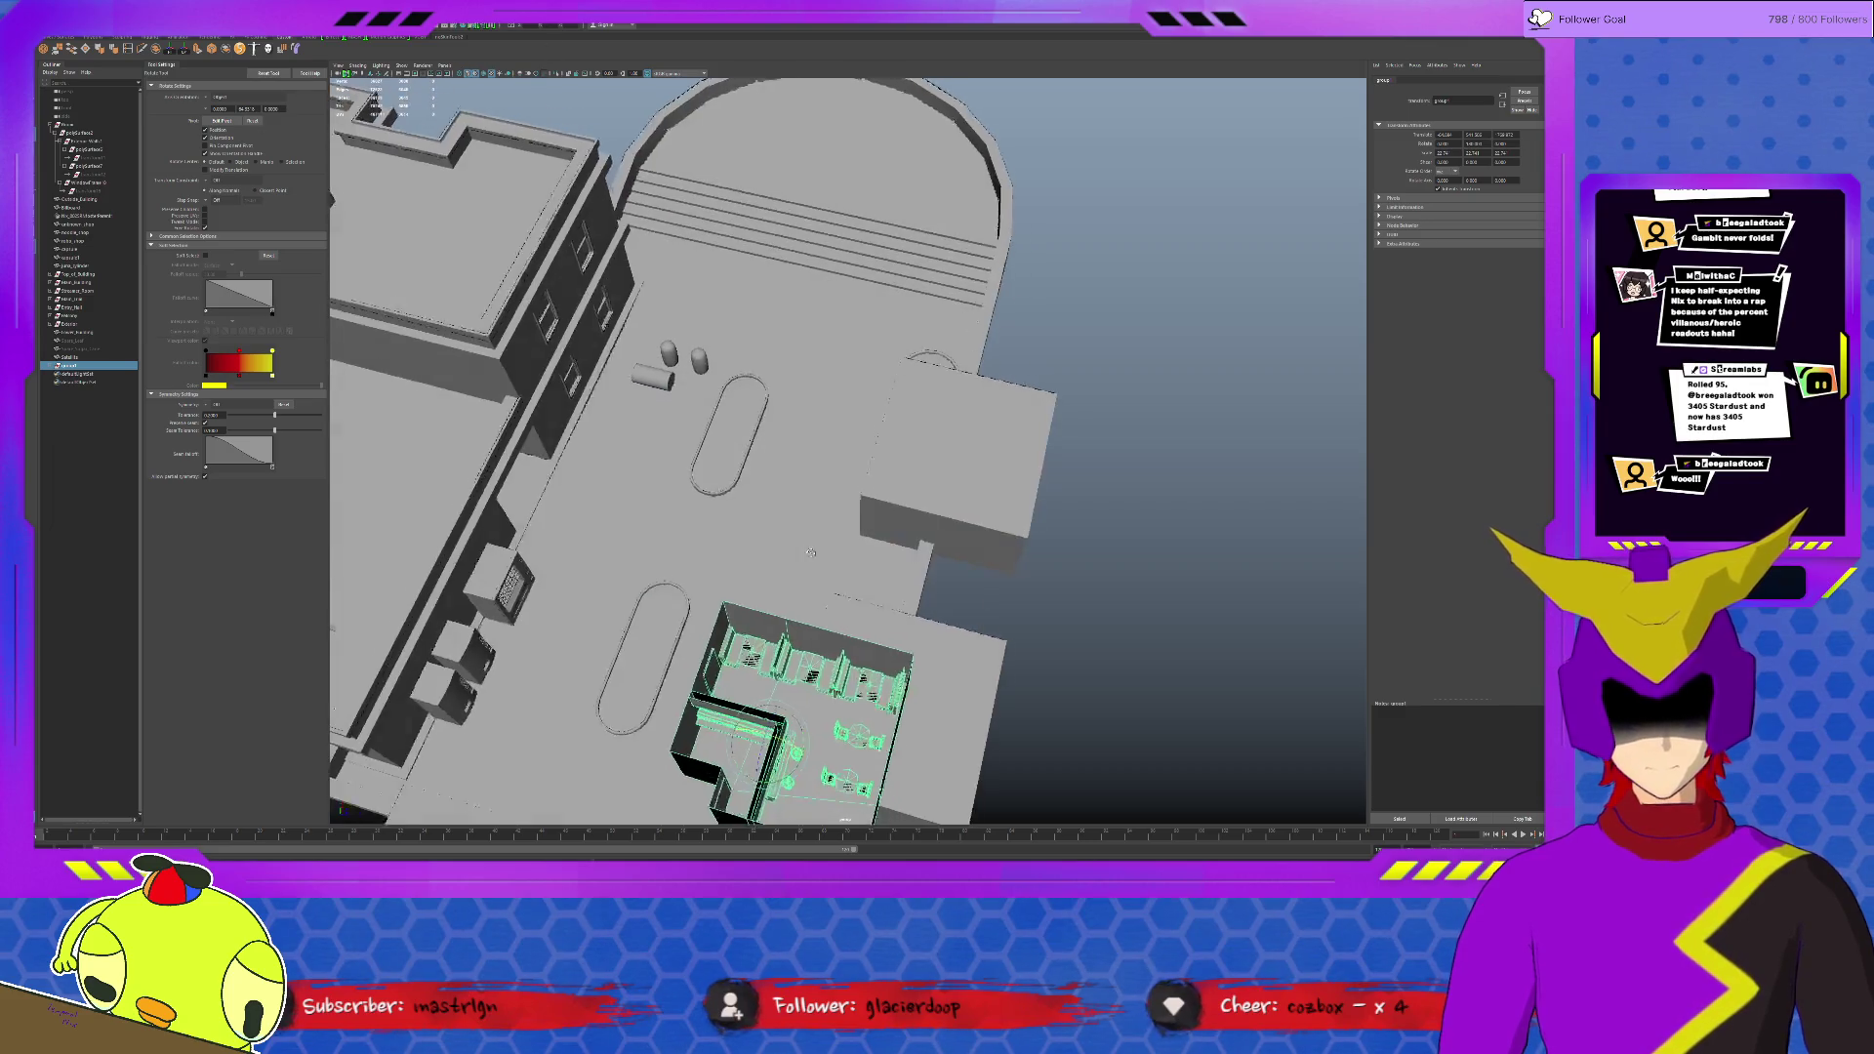
{"action": "left_click_drag", "start_coordinate": [805, 585], "coordinate": [908, 528], "text": "alt"}
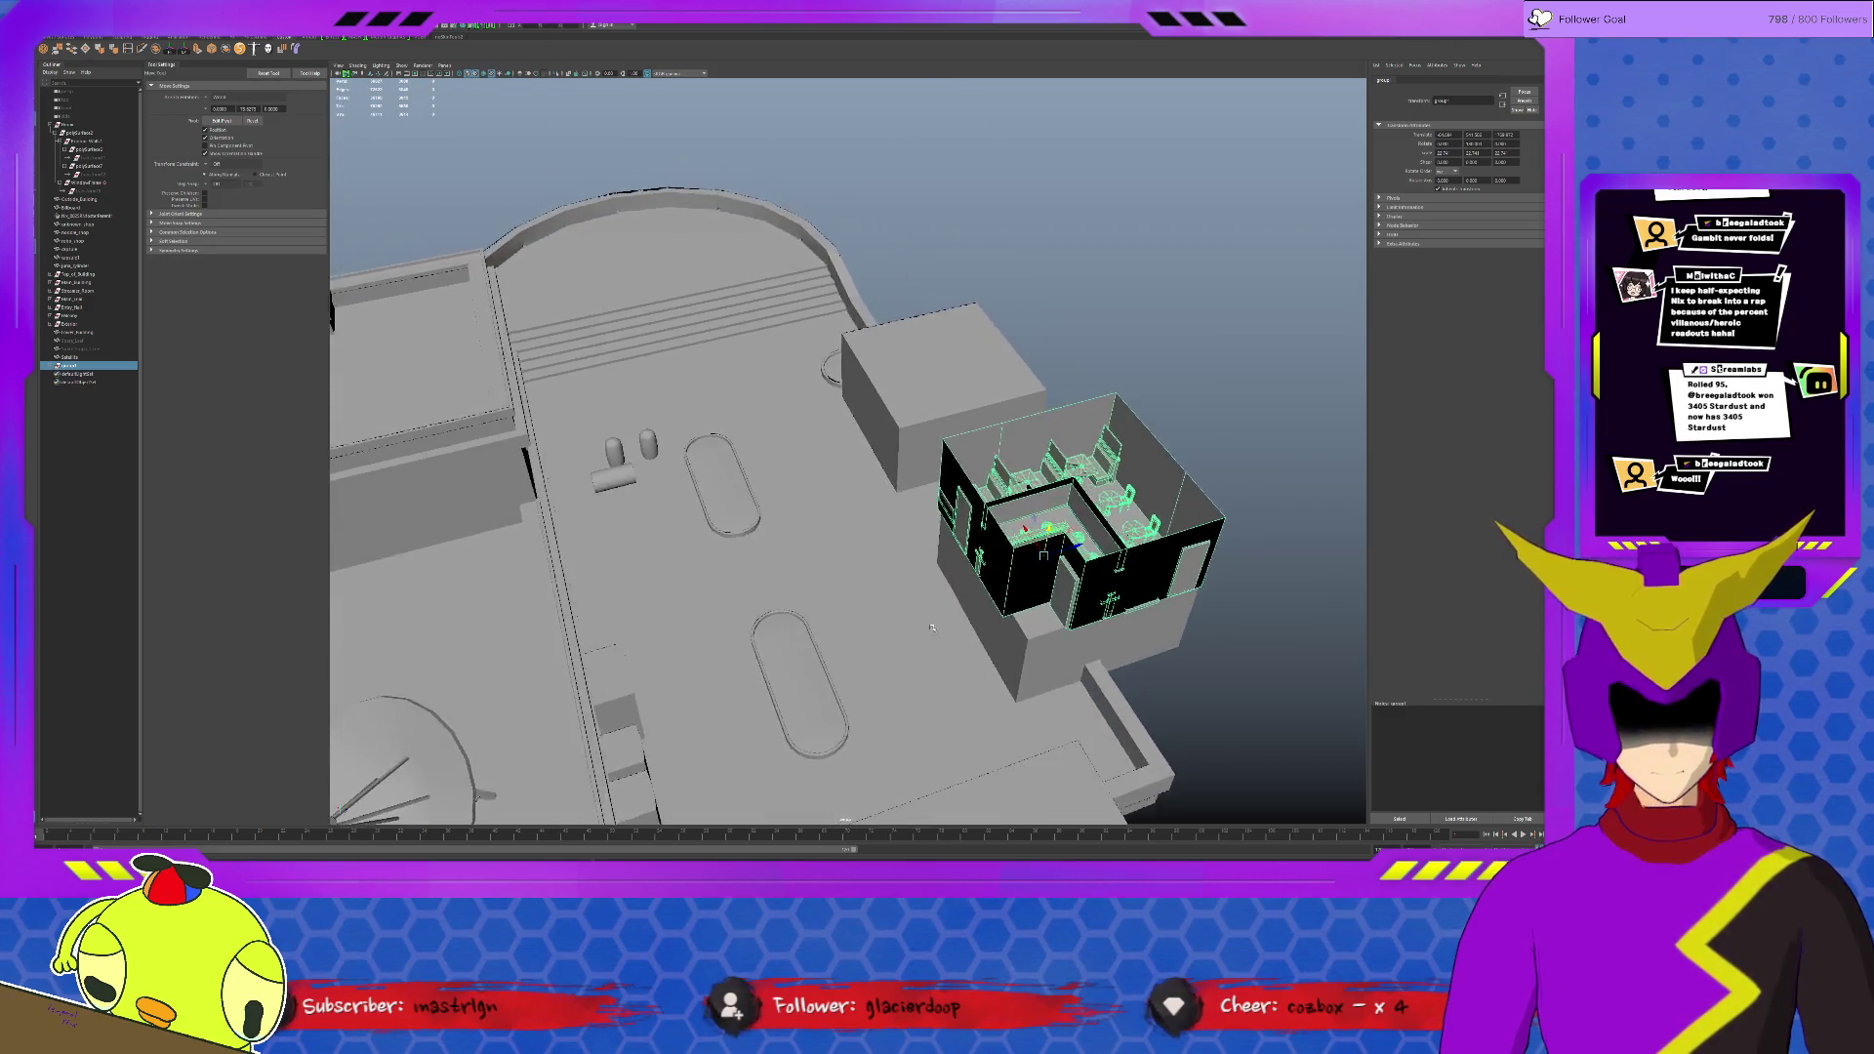
{"action": "key", "text": "w"}
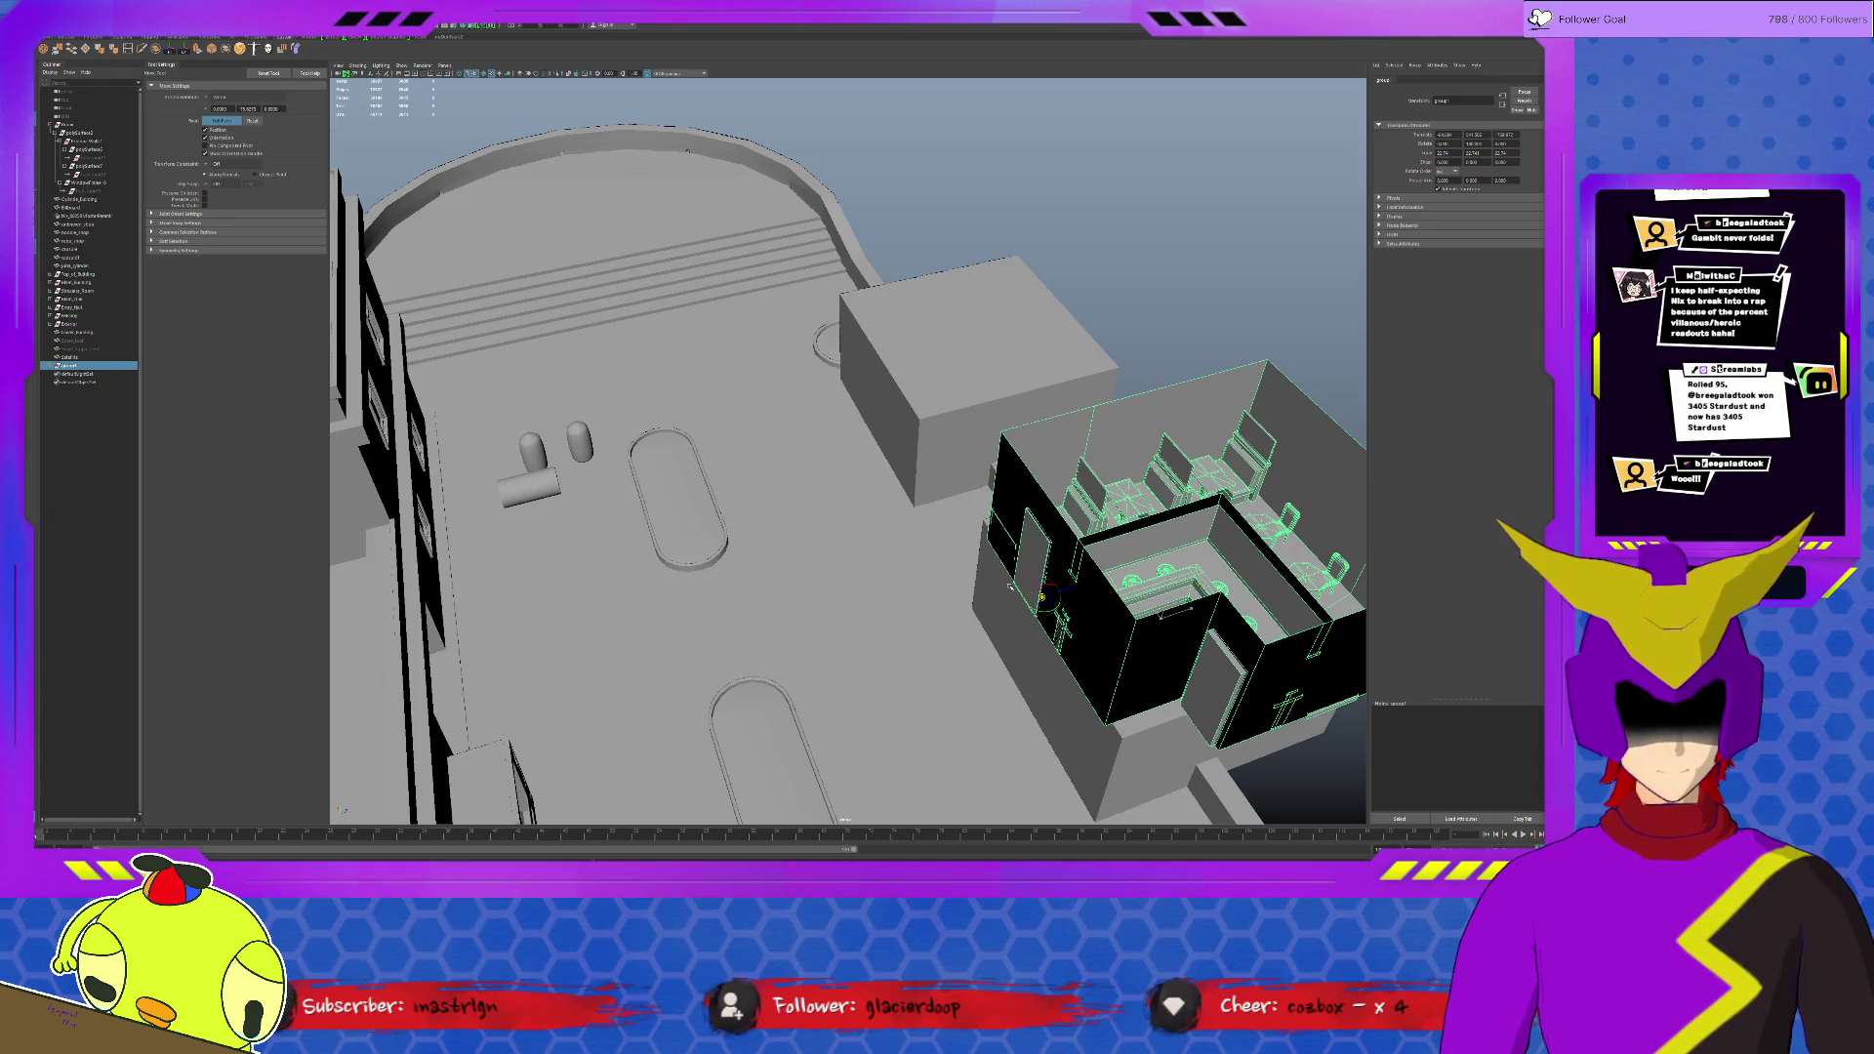
{"action": "key", "text": "ctrl+h"}
{"action": "left_click", "coordinate": [828, 389]}
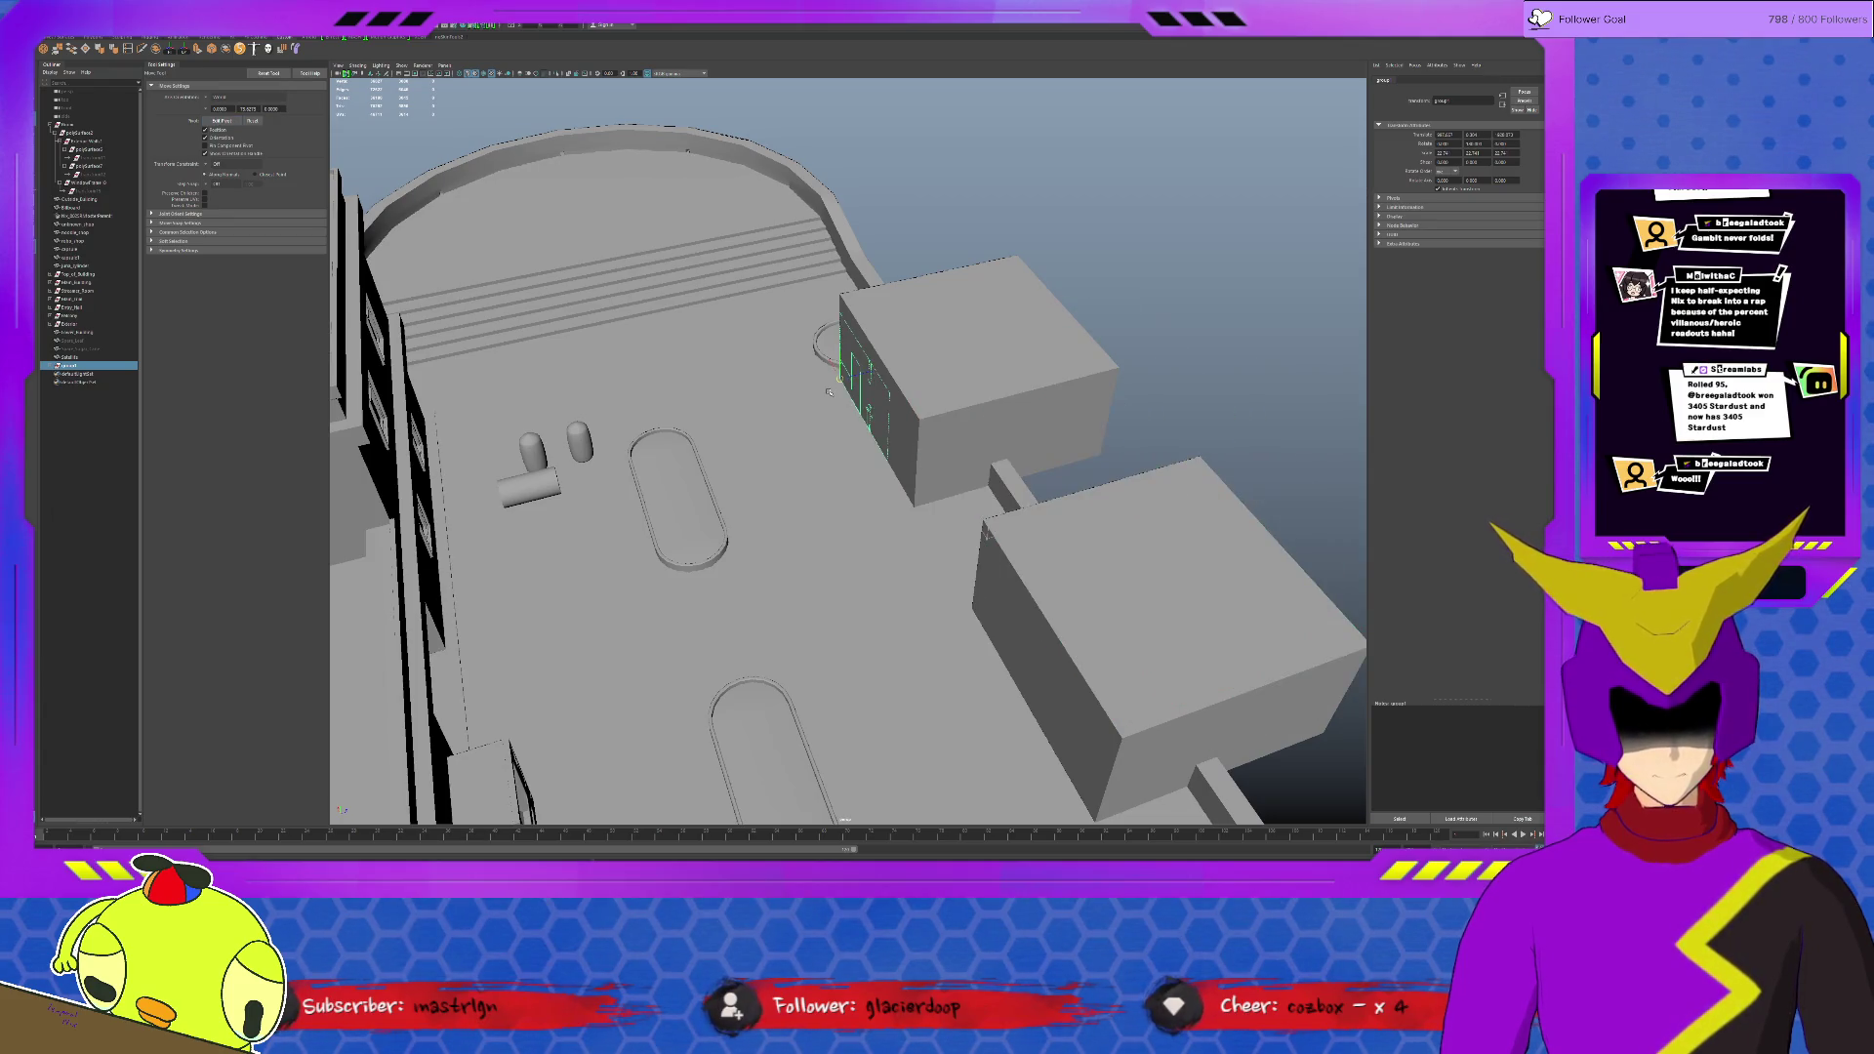
Step: Toggle the hidden room mesh back off and slide the door wall piece to the side of the box
{"action": "left_click_drag", "start_coordinate": [824, 444], "coordinate": [766, 366], "text": "alt"}
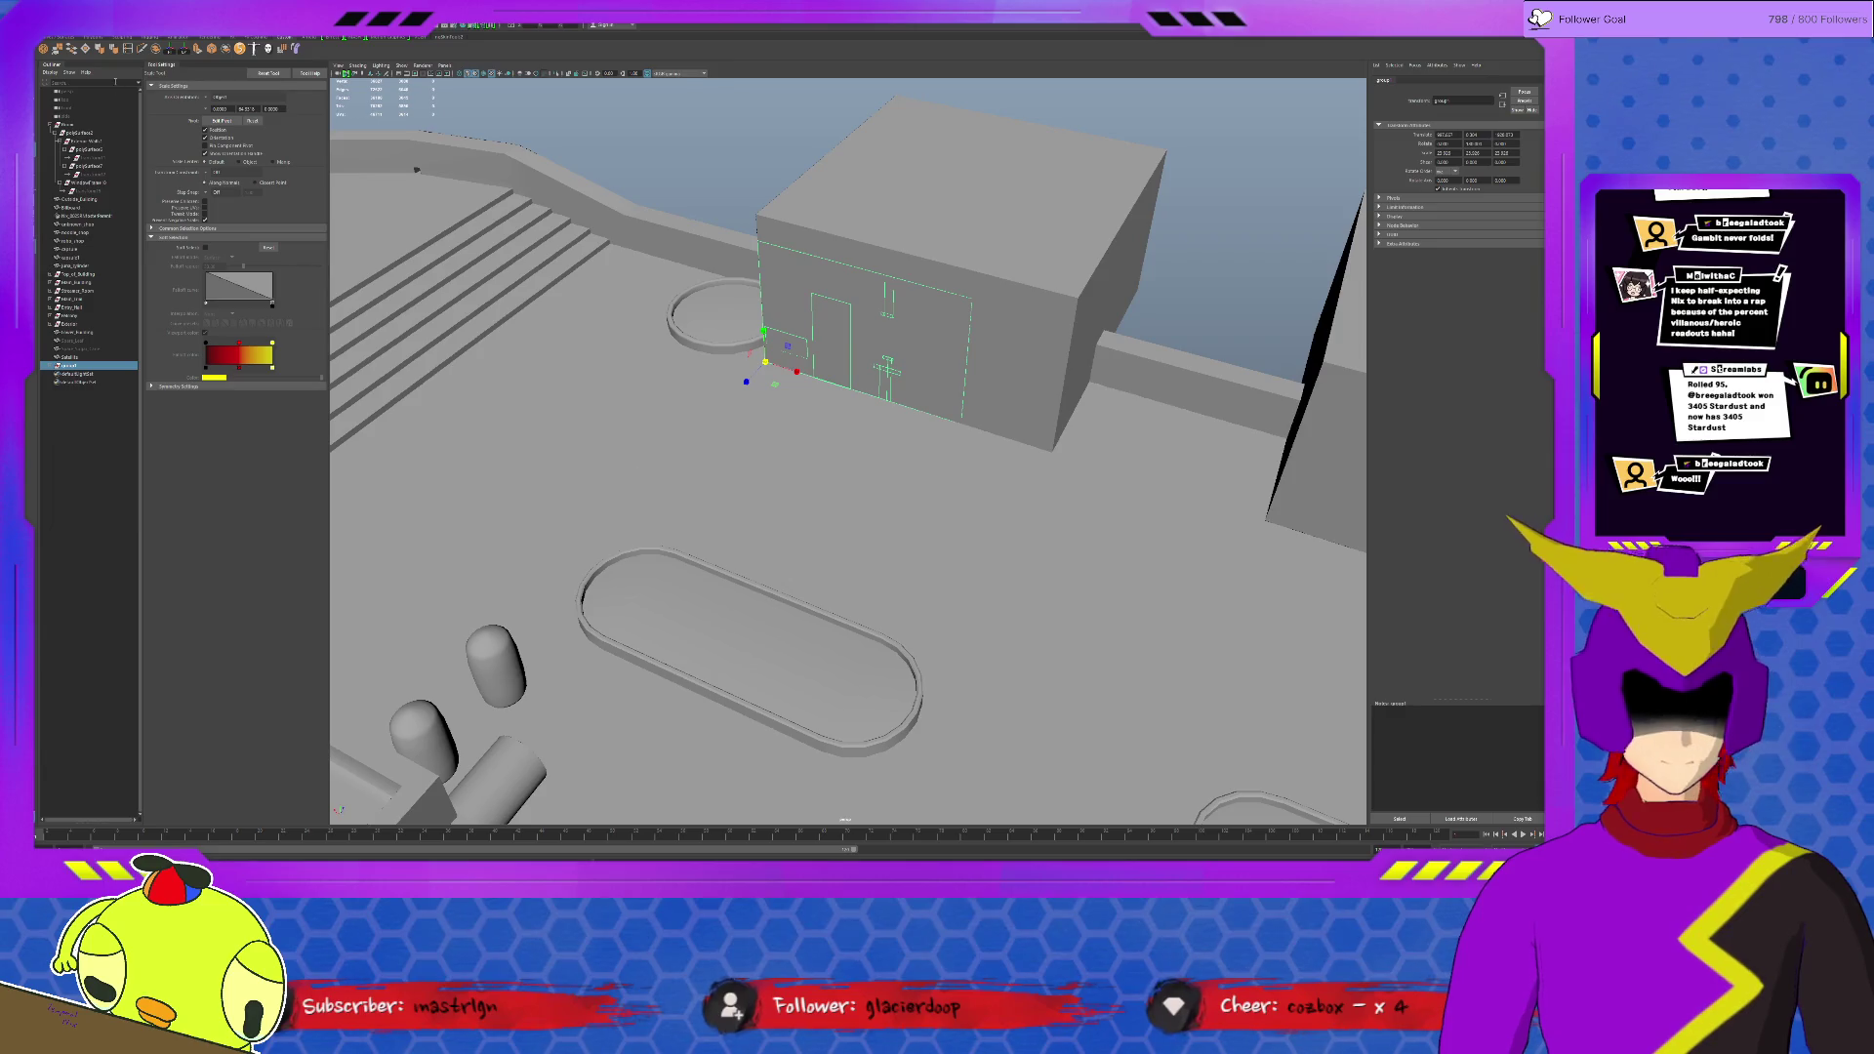
{"action": "key", "text": "ctrl+shift+h"}
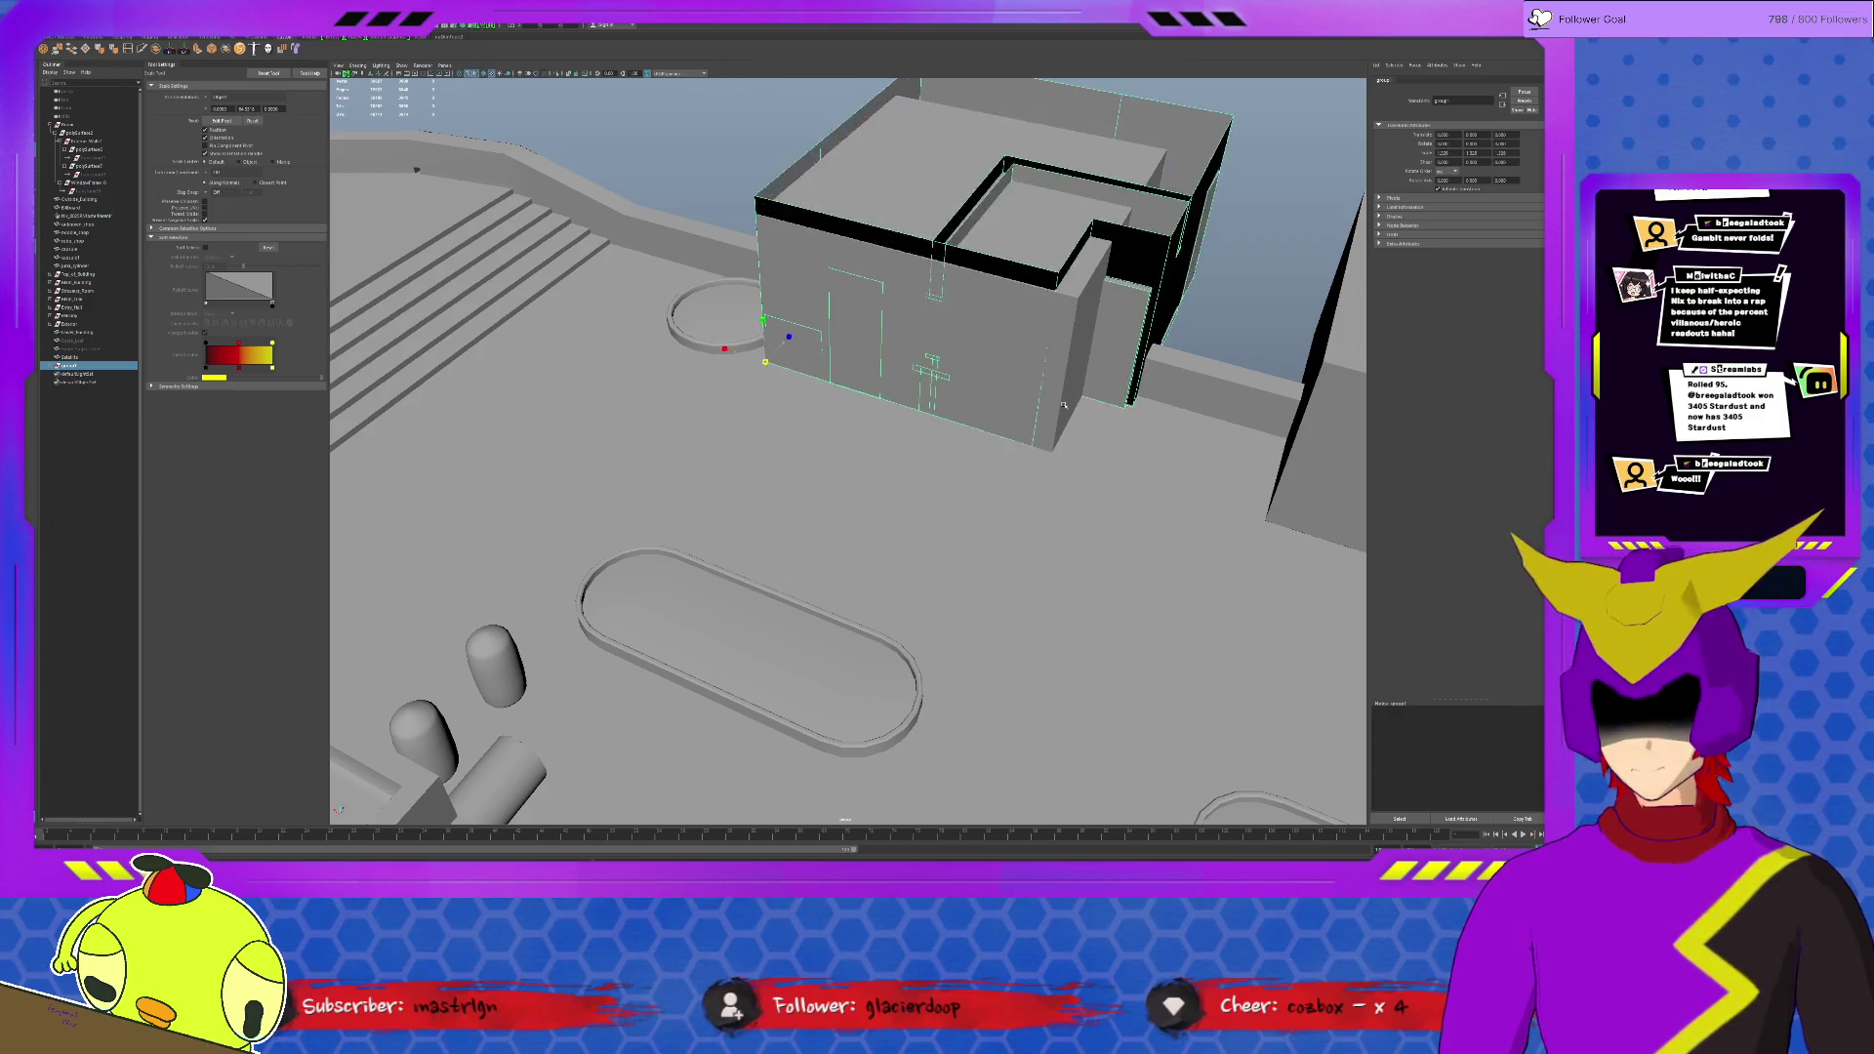
{"action": "key", "text": "ctrl+z"}
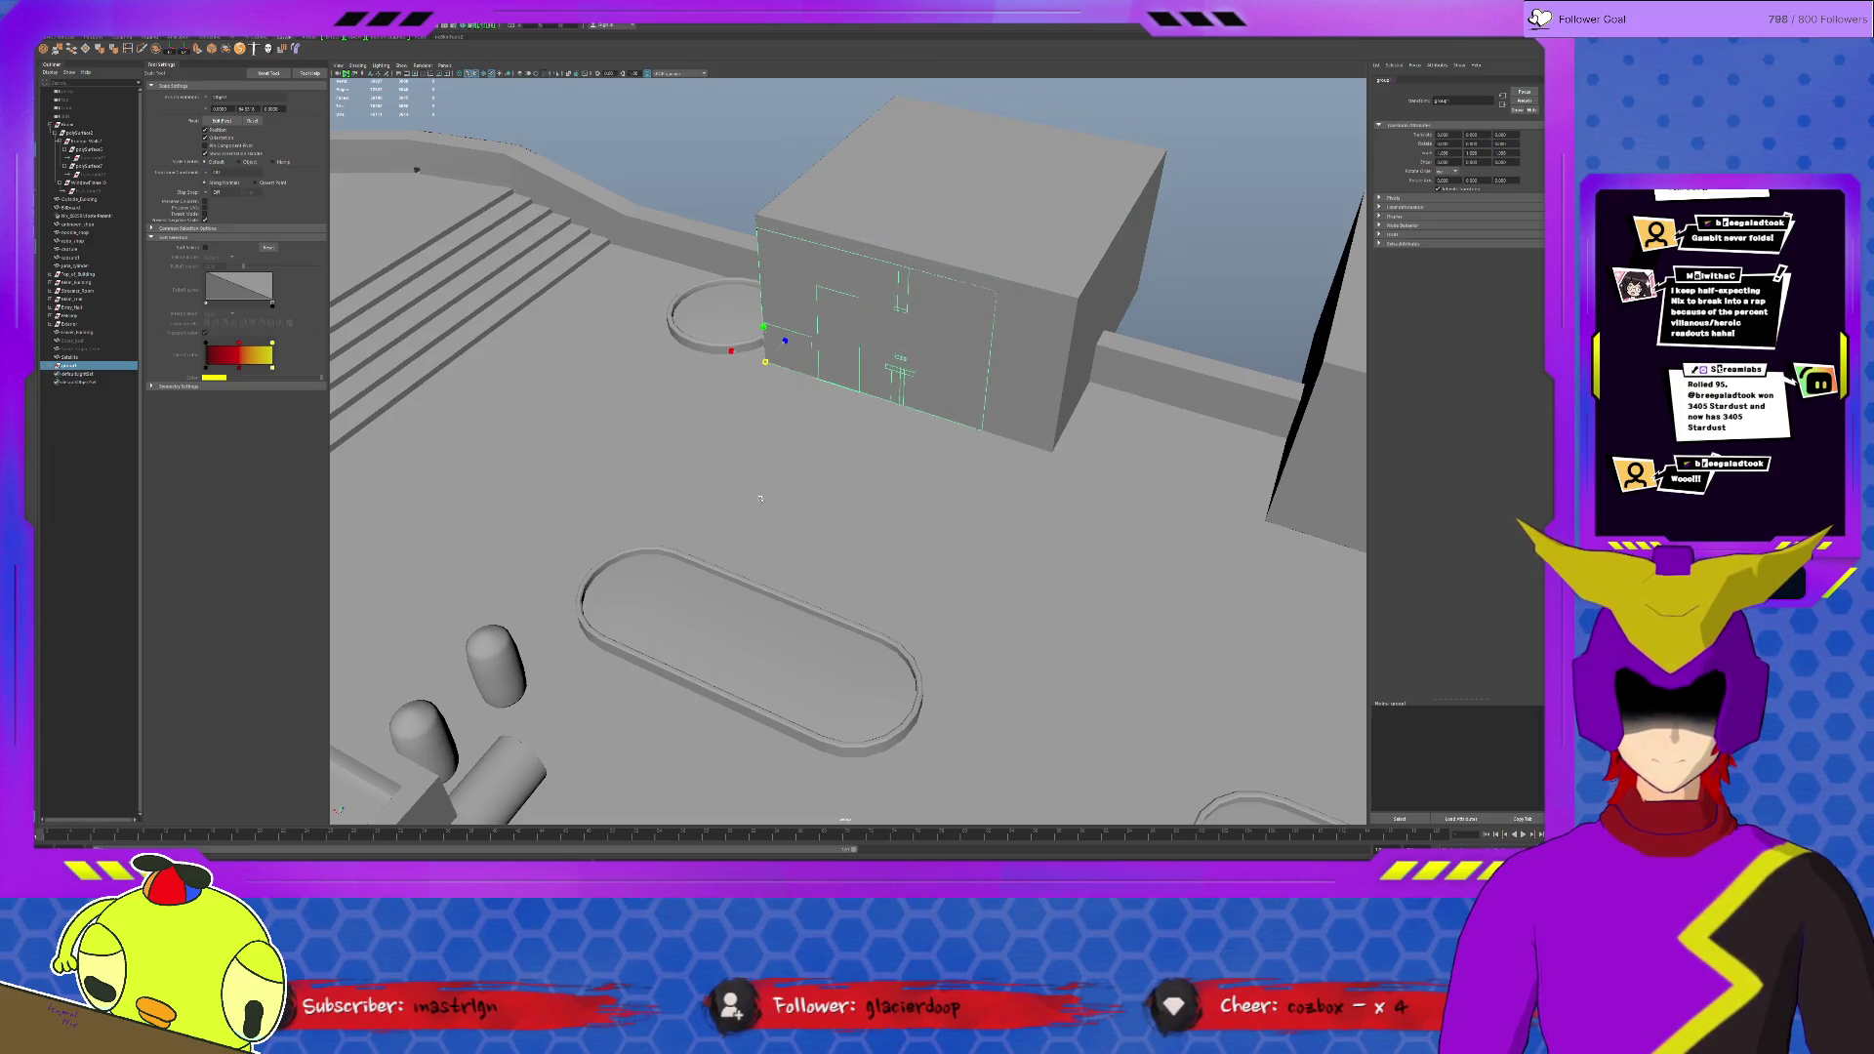
{"action": "left_click_drag", "start_coordinate": [877, 475], "coordinate": [805, 429], "text": "alt"}
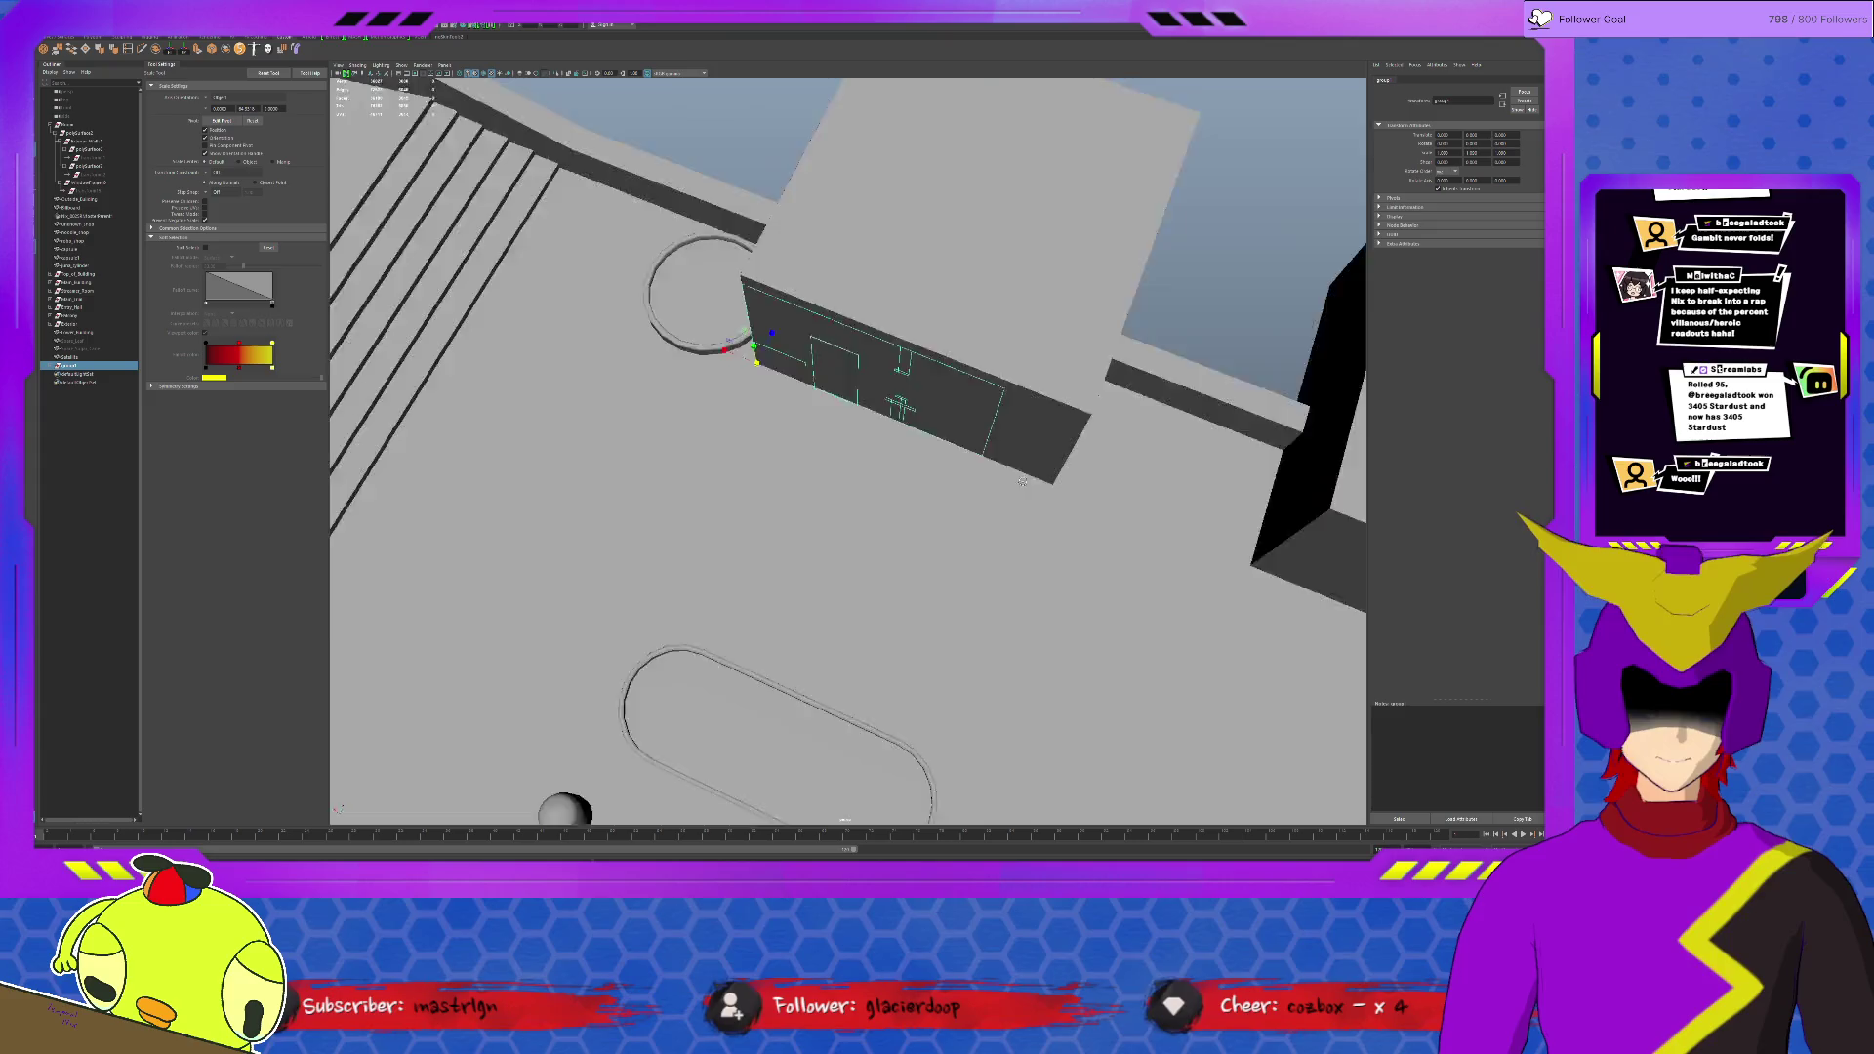
{"action": "key", "text": "w"}
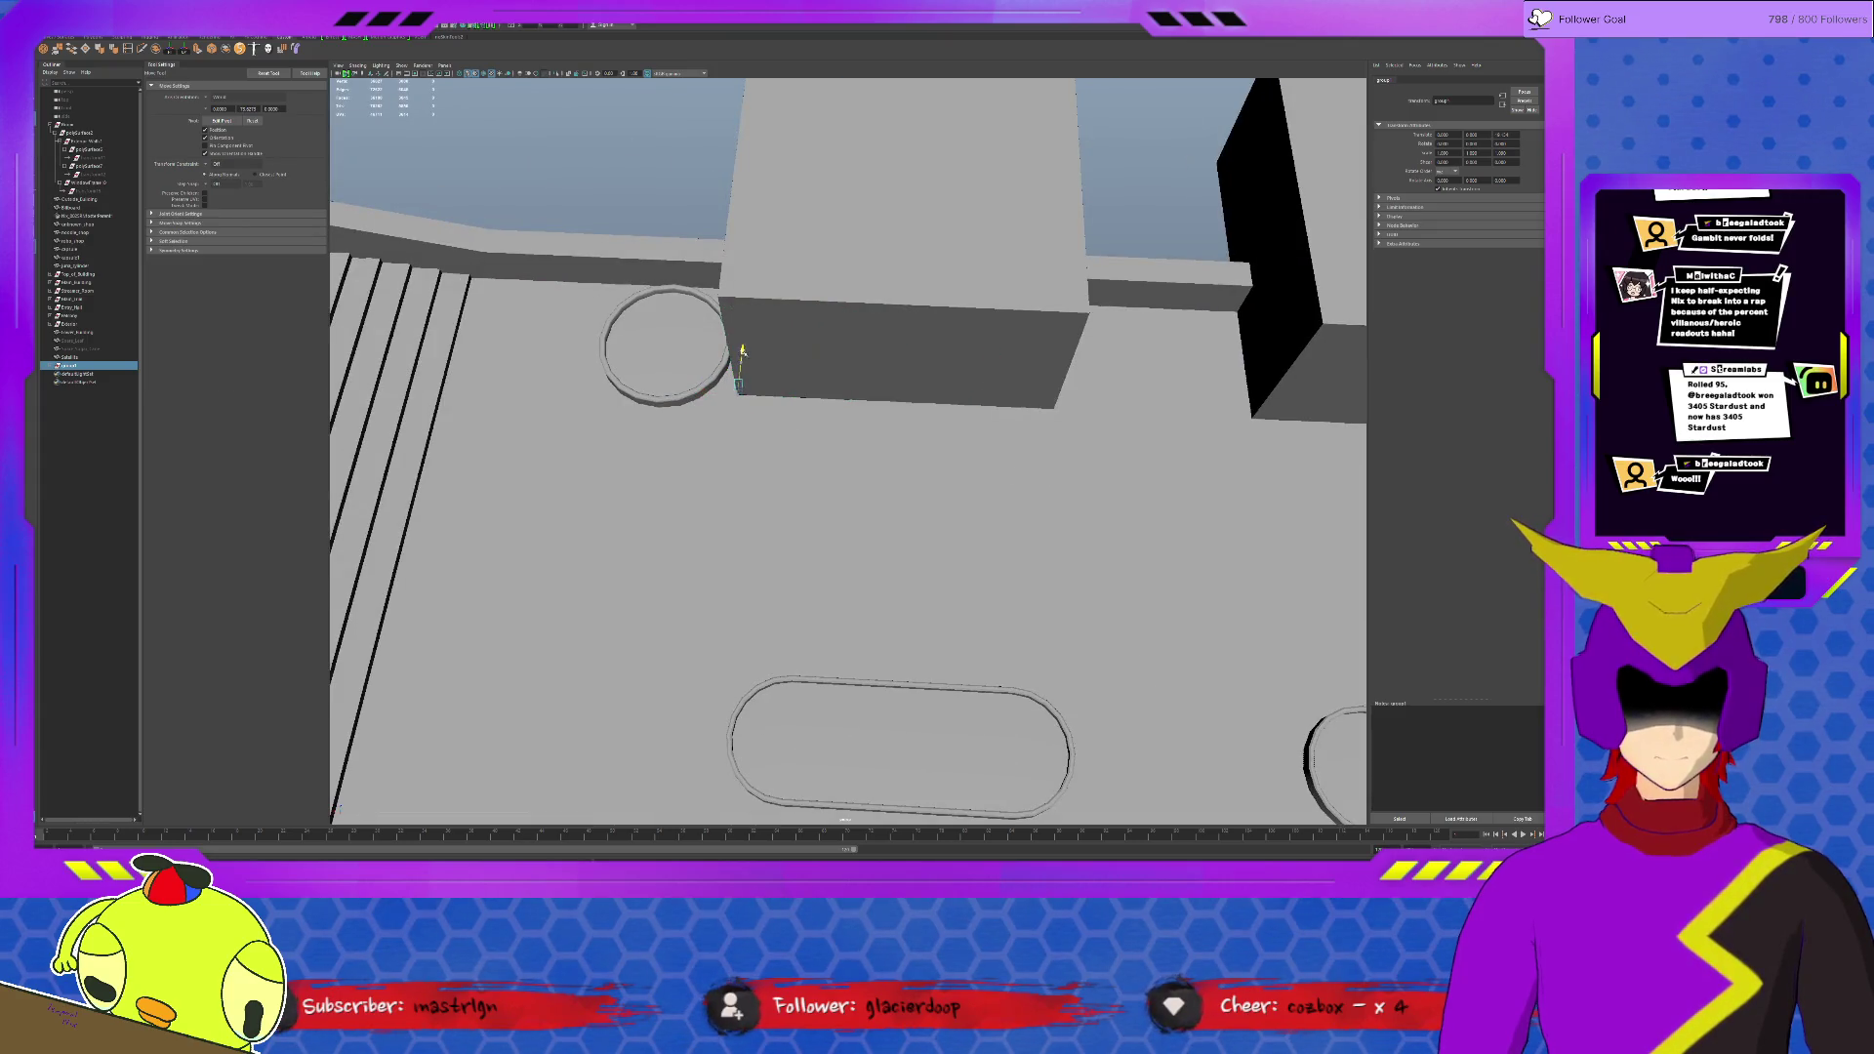
{"action": "left_click_drag", "start_coordinate": [701, 367], "coordinate": [945, 417]}
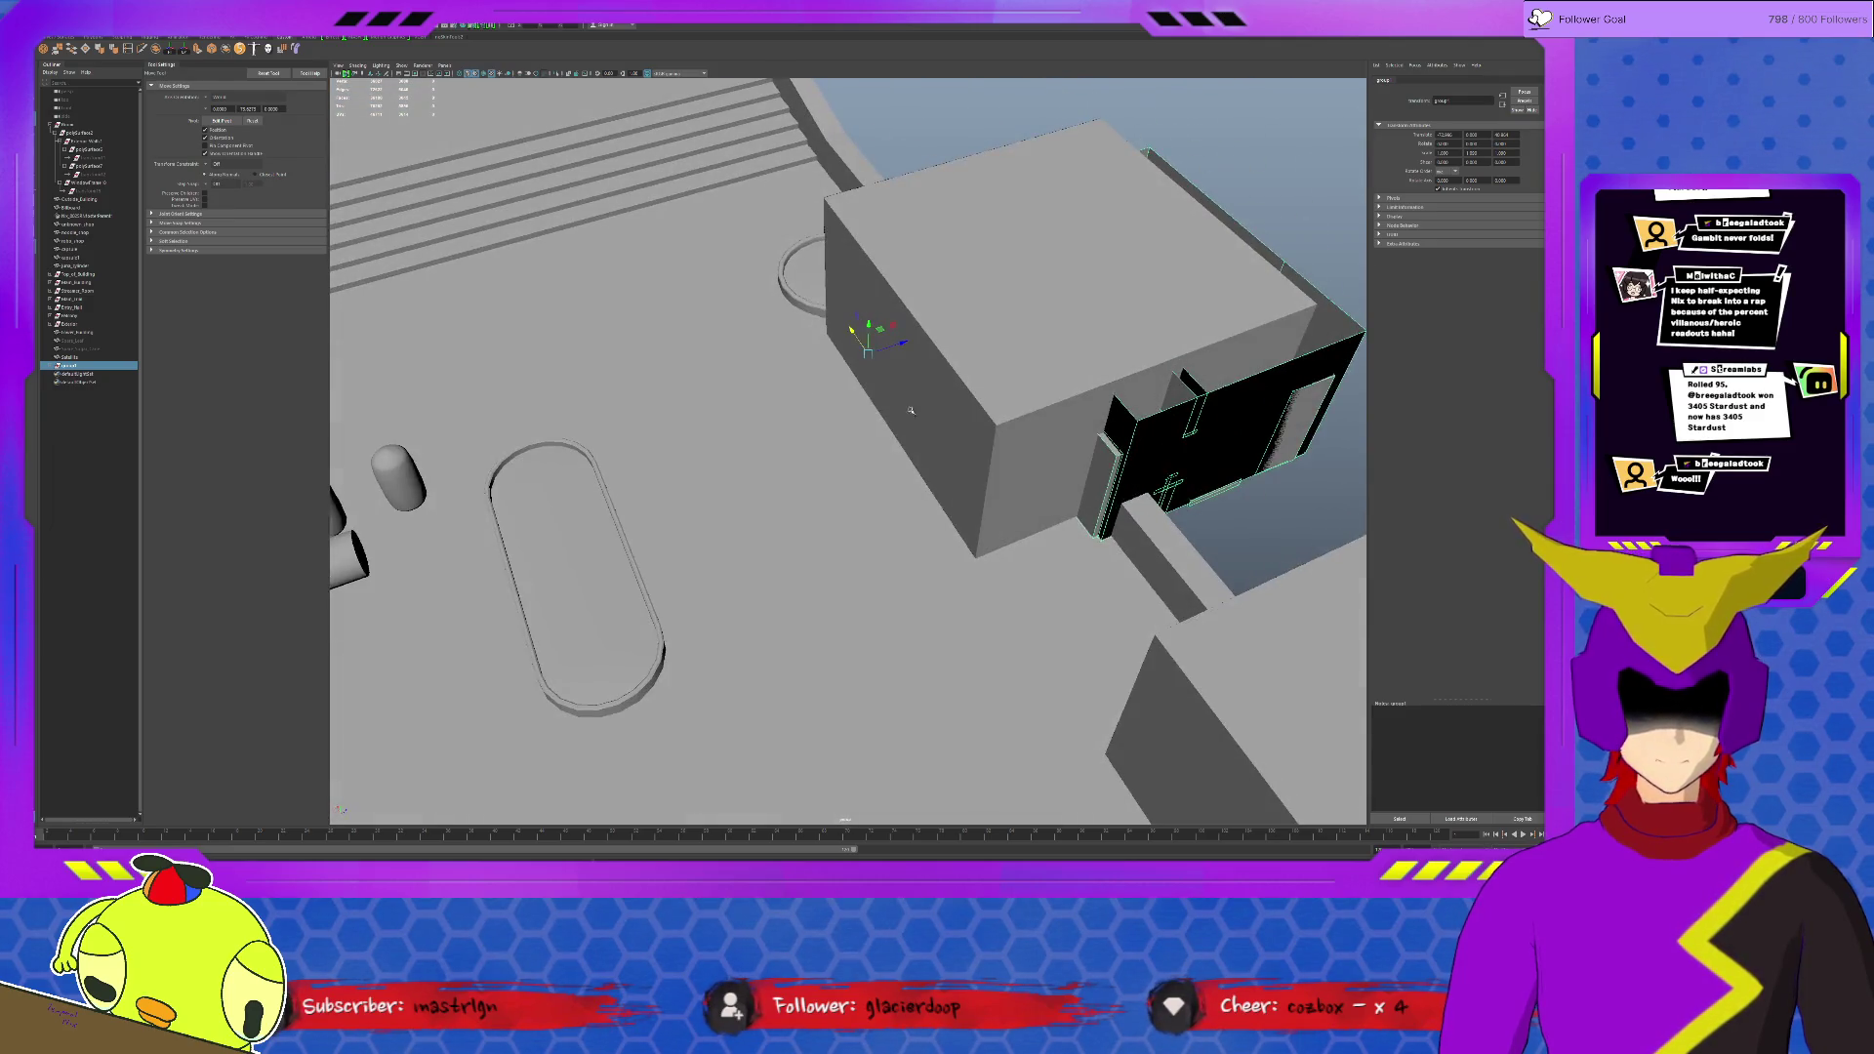
Step: Hide the grey placeholder box, exposing the black room building, and select it
{"action": "left_click", "coordinate": [944, 417]}
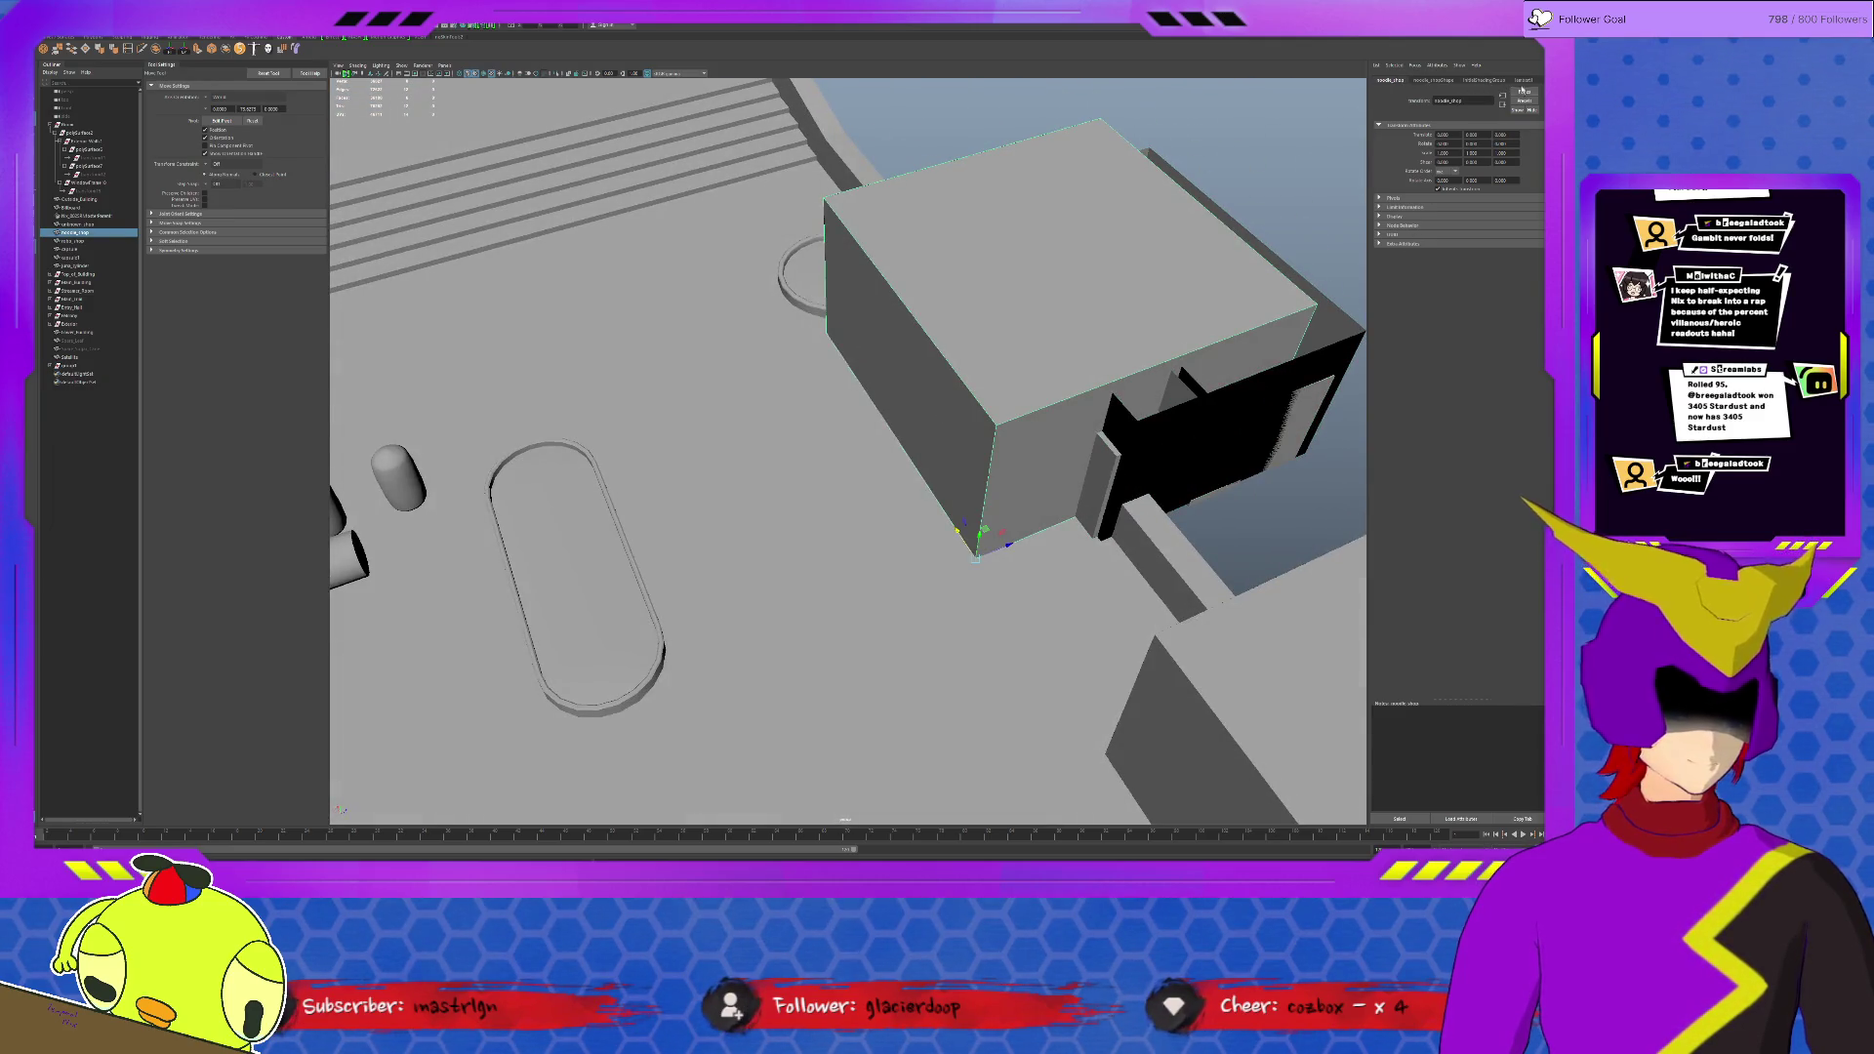
{"action": "key", "text": "ctrl+a"}
{"action": "key", "text": "ctrl+h"}
{"action": "mouse_move", "coordinate": [981, 534]}
{"action": "left_mouse_down", "text": "alt"}
{"action": "mouse_move", "coordinate": [843, 445]}
{"action": "mouse_move", "coordinate": [884, 494]}
{"action": "left_mouse_up", "text": "alt"}
{"action": "left_click", "coordinate": [88, 366]}
Step: Pick the black rooftop box among the wall meshes, settling on it in the Outliner
{"action": "left_click", "coordinate": [88, 366]}
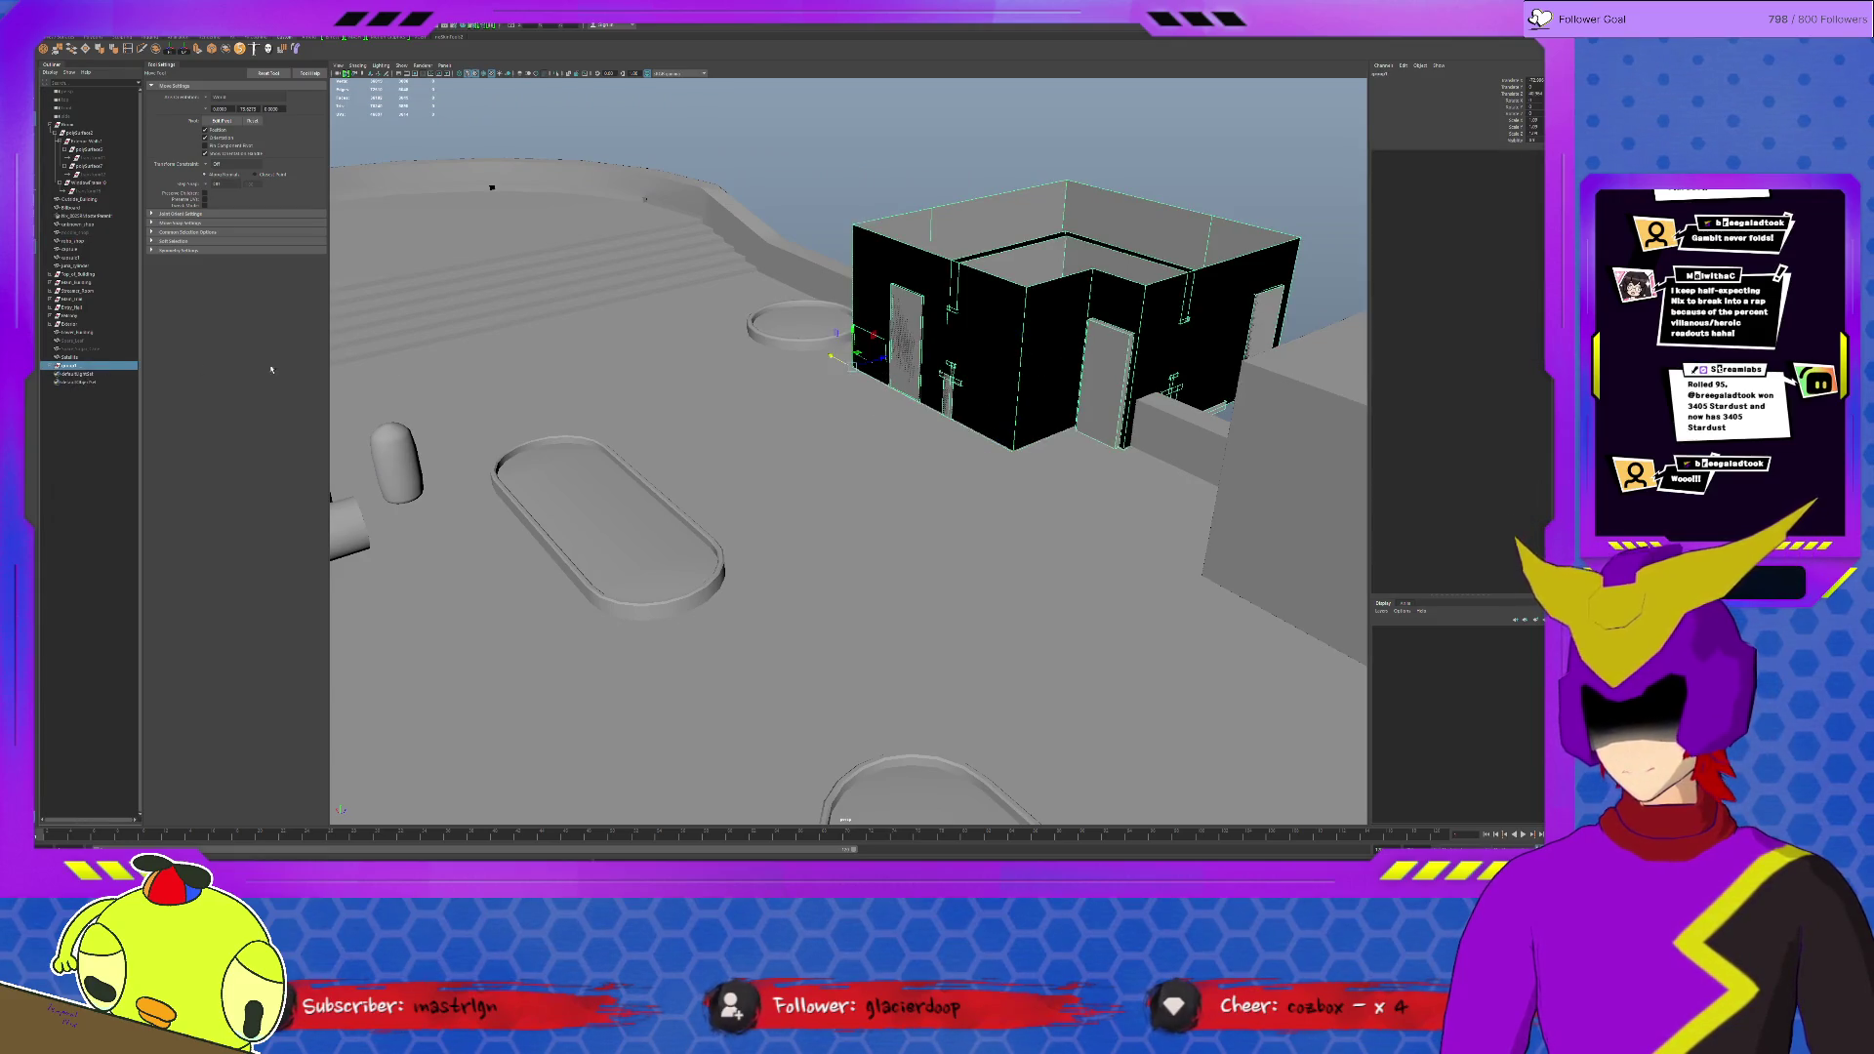
{"action": "left_click_drag", "start_coordinate": [840, 346], "coordinate": [988, 253], "text": "alt"}
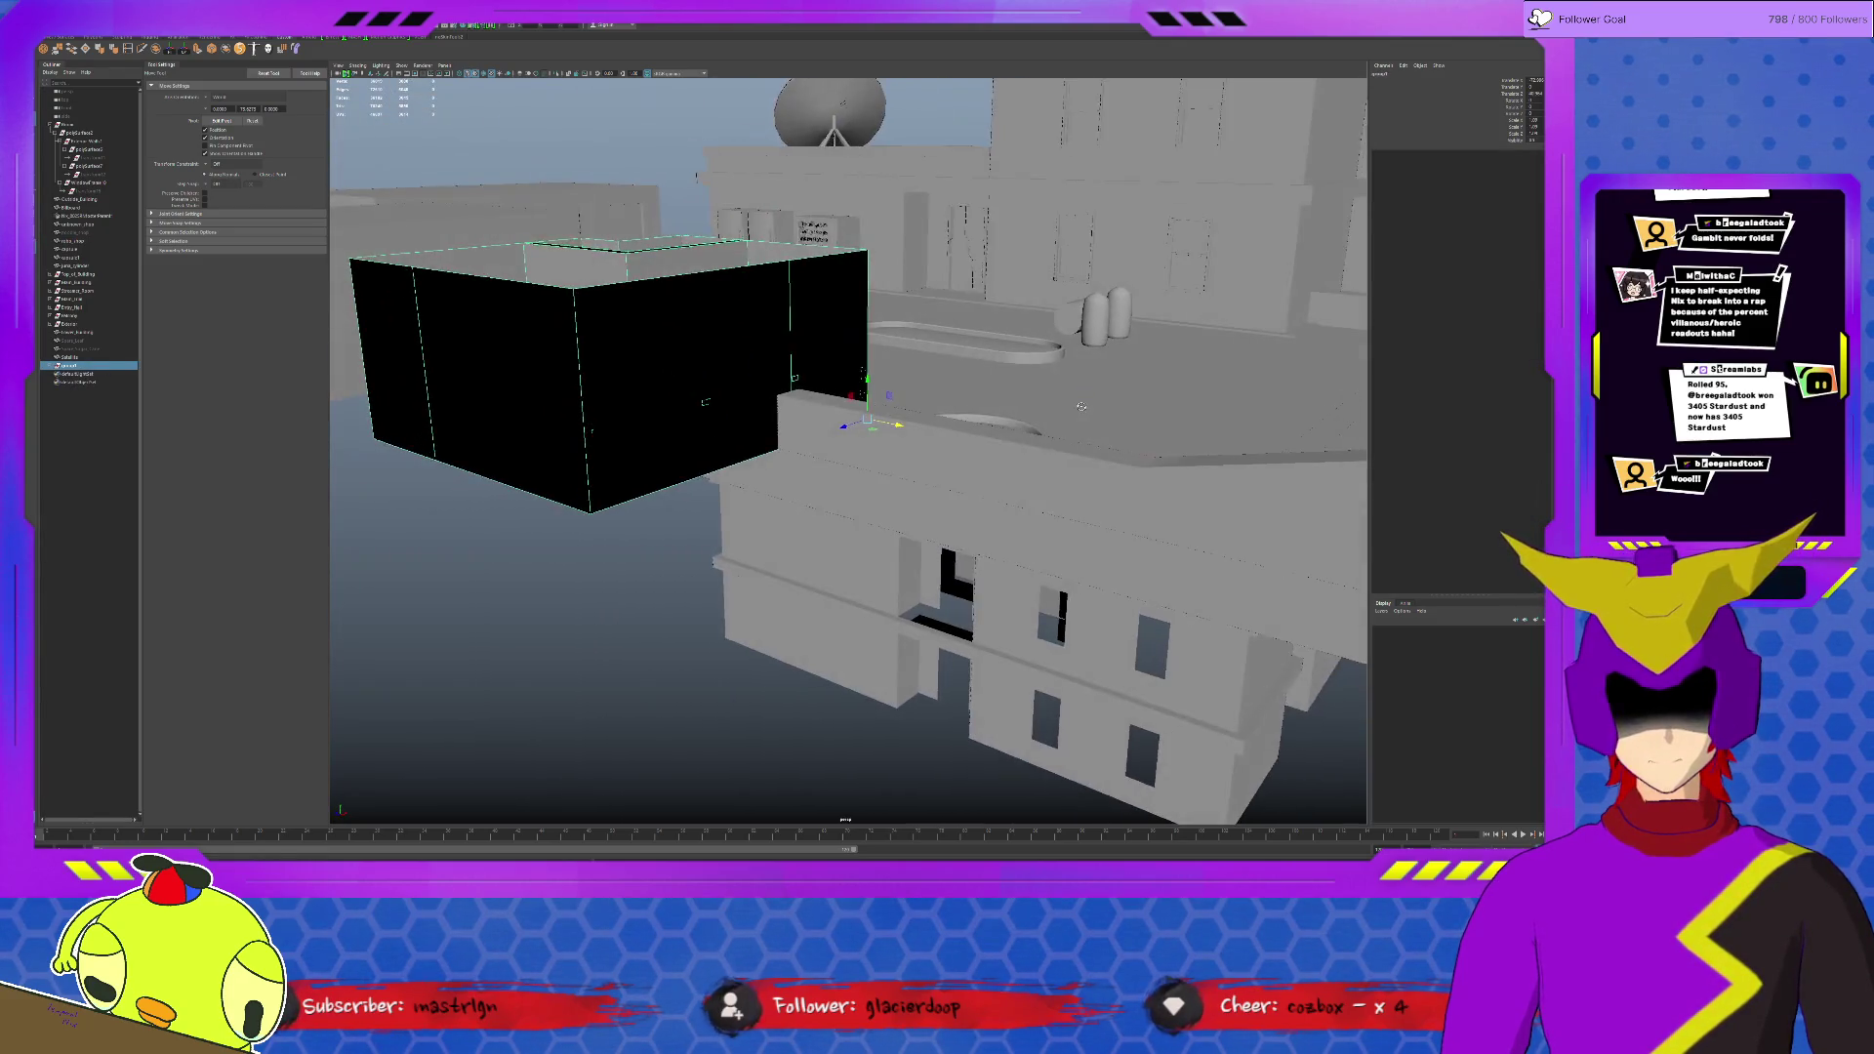
{"action": "left_click", "coordinate": [979, 250]}
{"action": "left_click", "coordinate": [848, 308]}
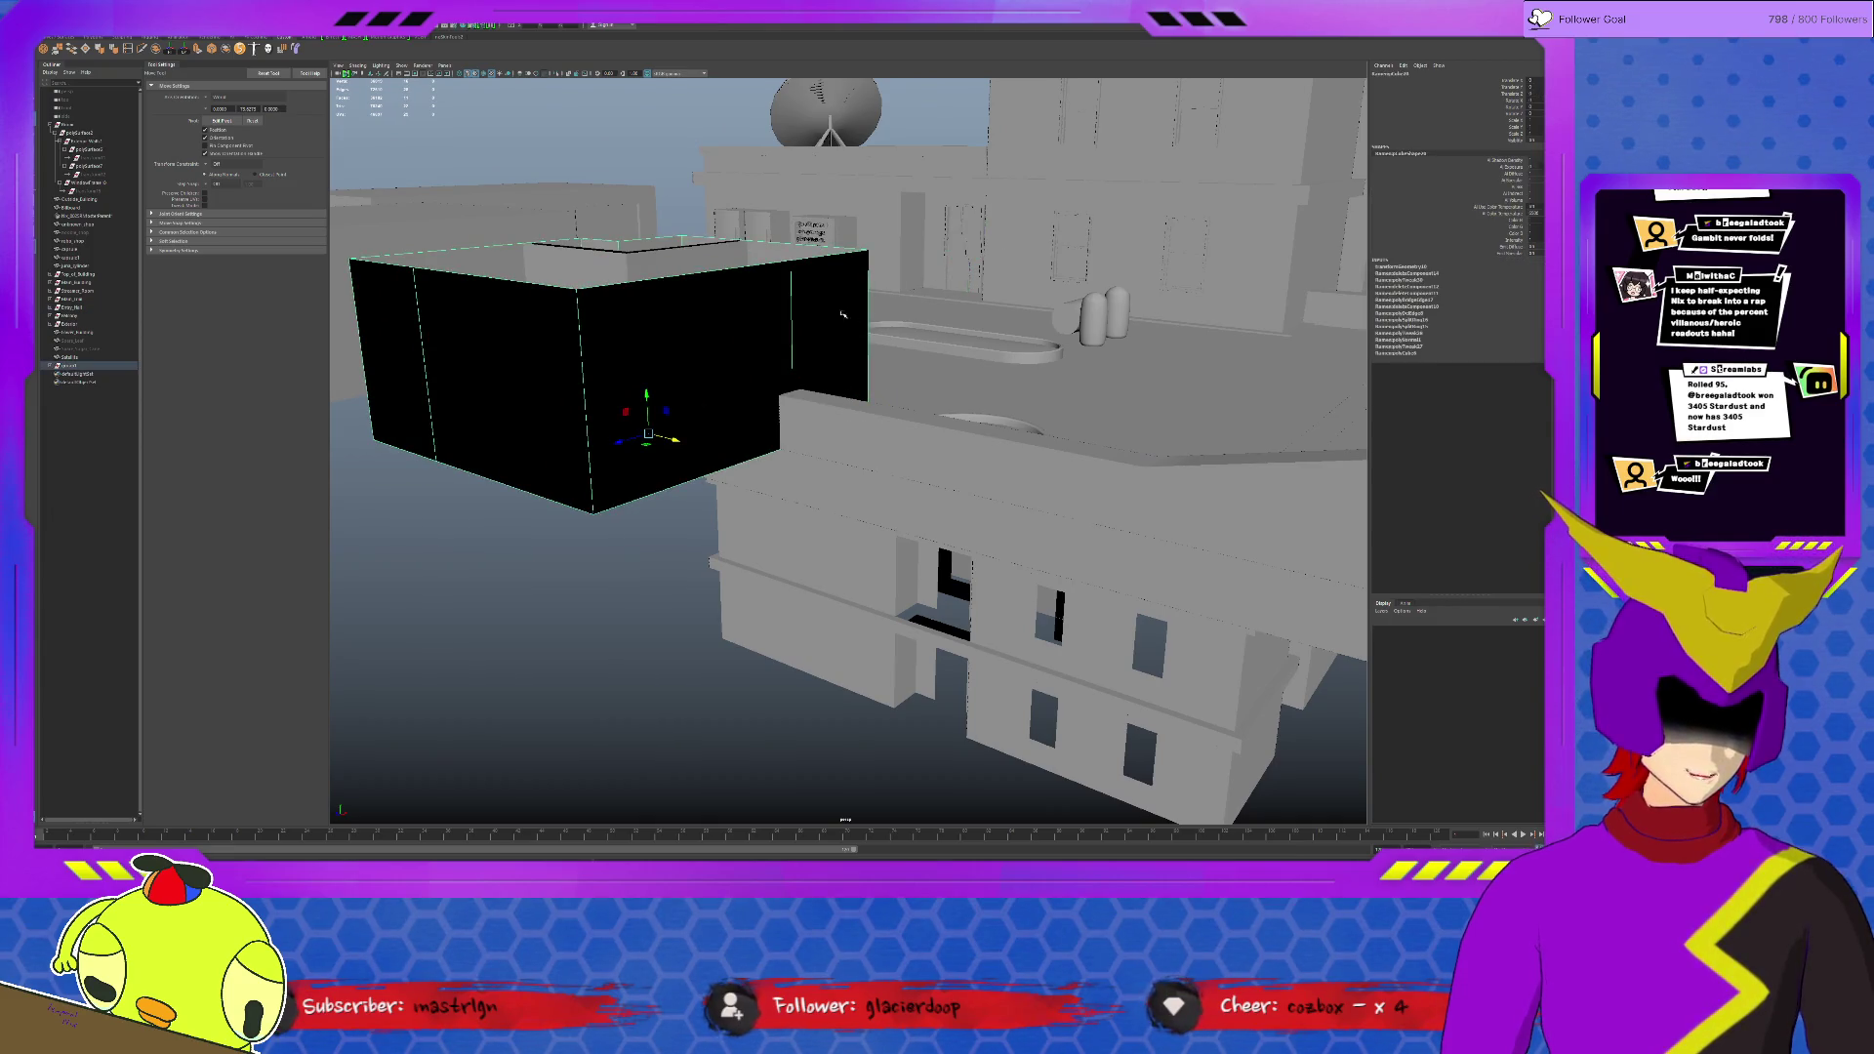
{"action": "left_click", "coordinate": [76, 364]}
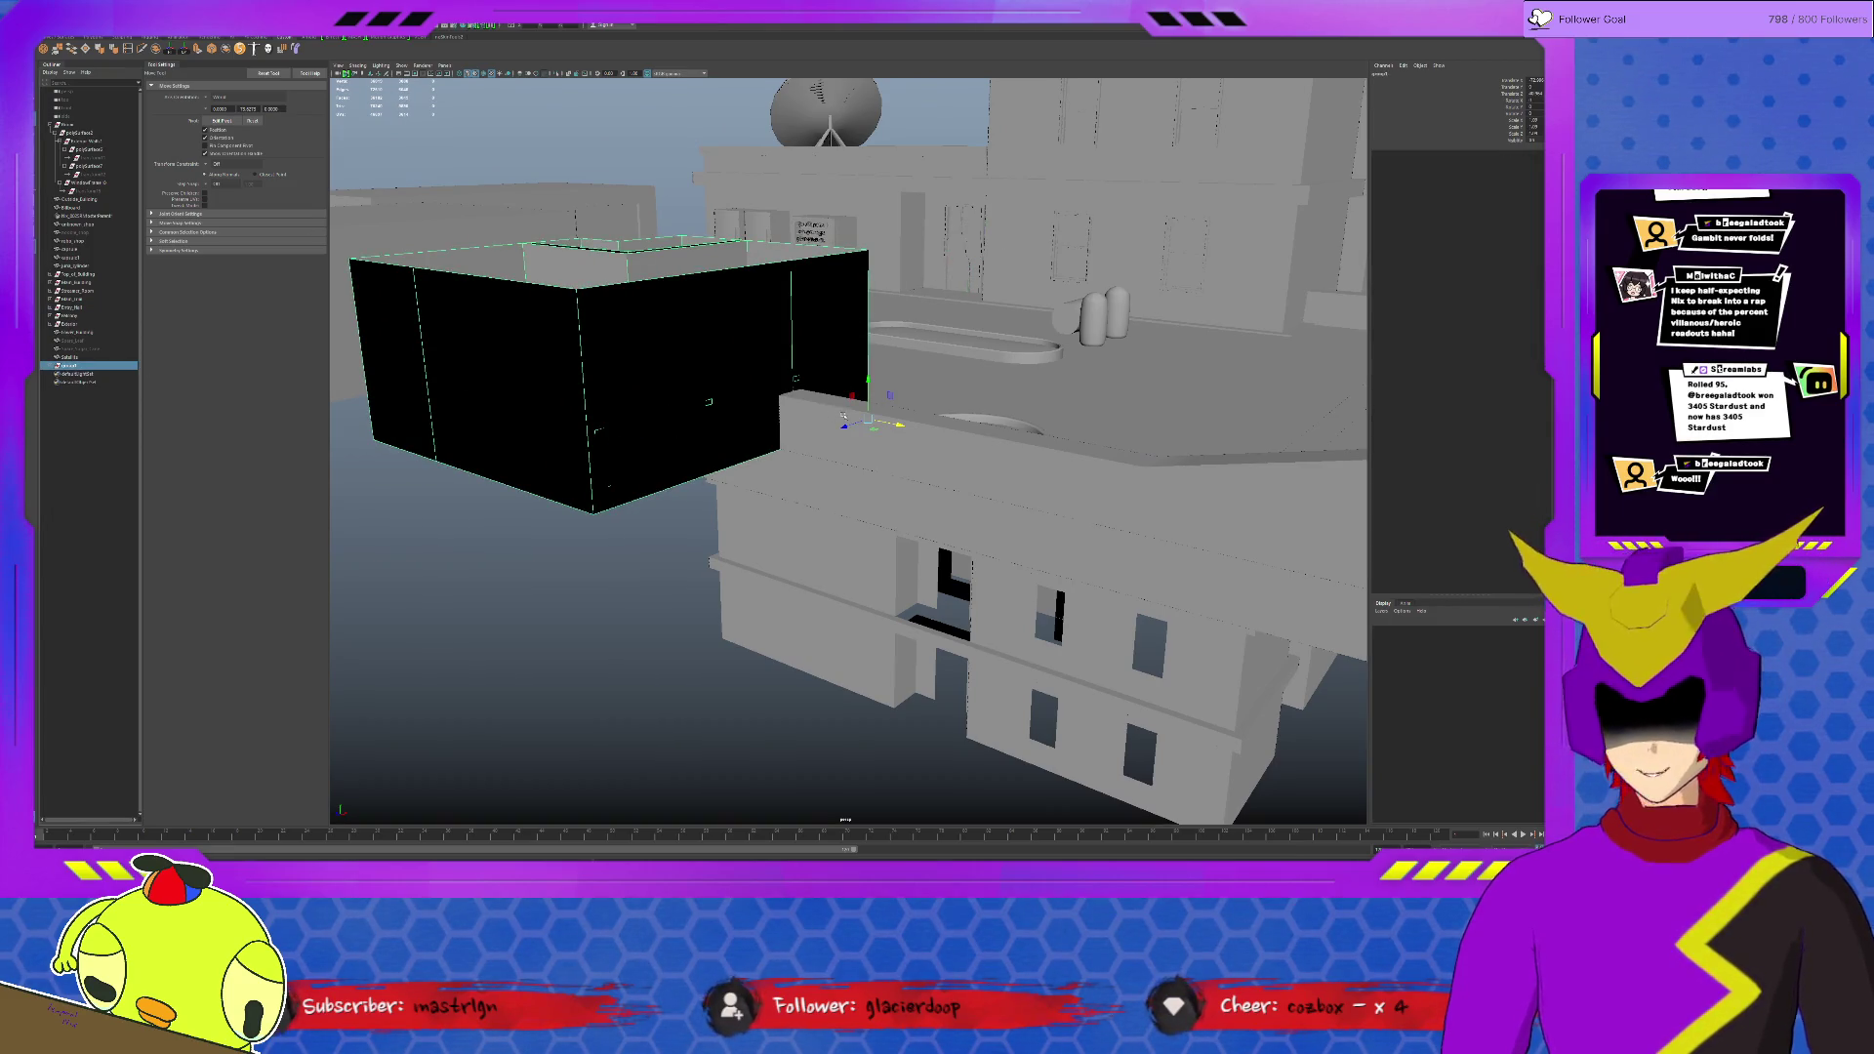
Step: Scale the black box further out leftward and review it from a high overhead view
{"action": "key", "text": "r"}
{"action": "mouse_move", "coordinate": [708, 402]}
{"action": "left_mouse_down"}
{"action": "mouse_move", "coordinate": [814, 479]}
{"action": "mouse_move", "coordinate": [1392, 265]}
{"action": "left_mouse_up"}
{"action": "left_click", "coordinate": [975, 243]}
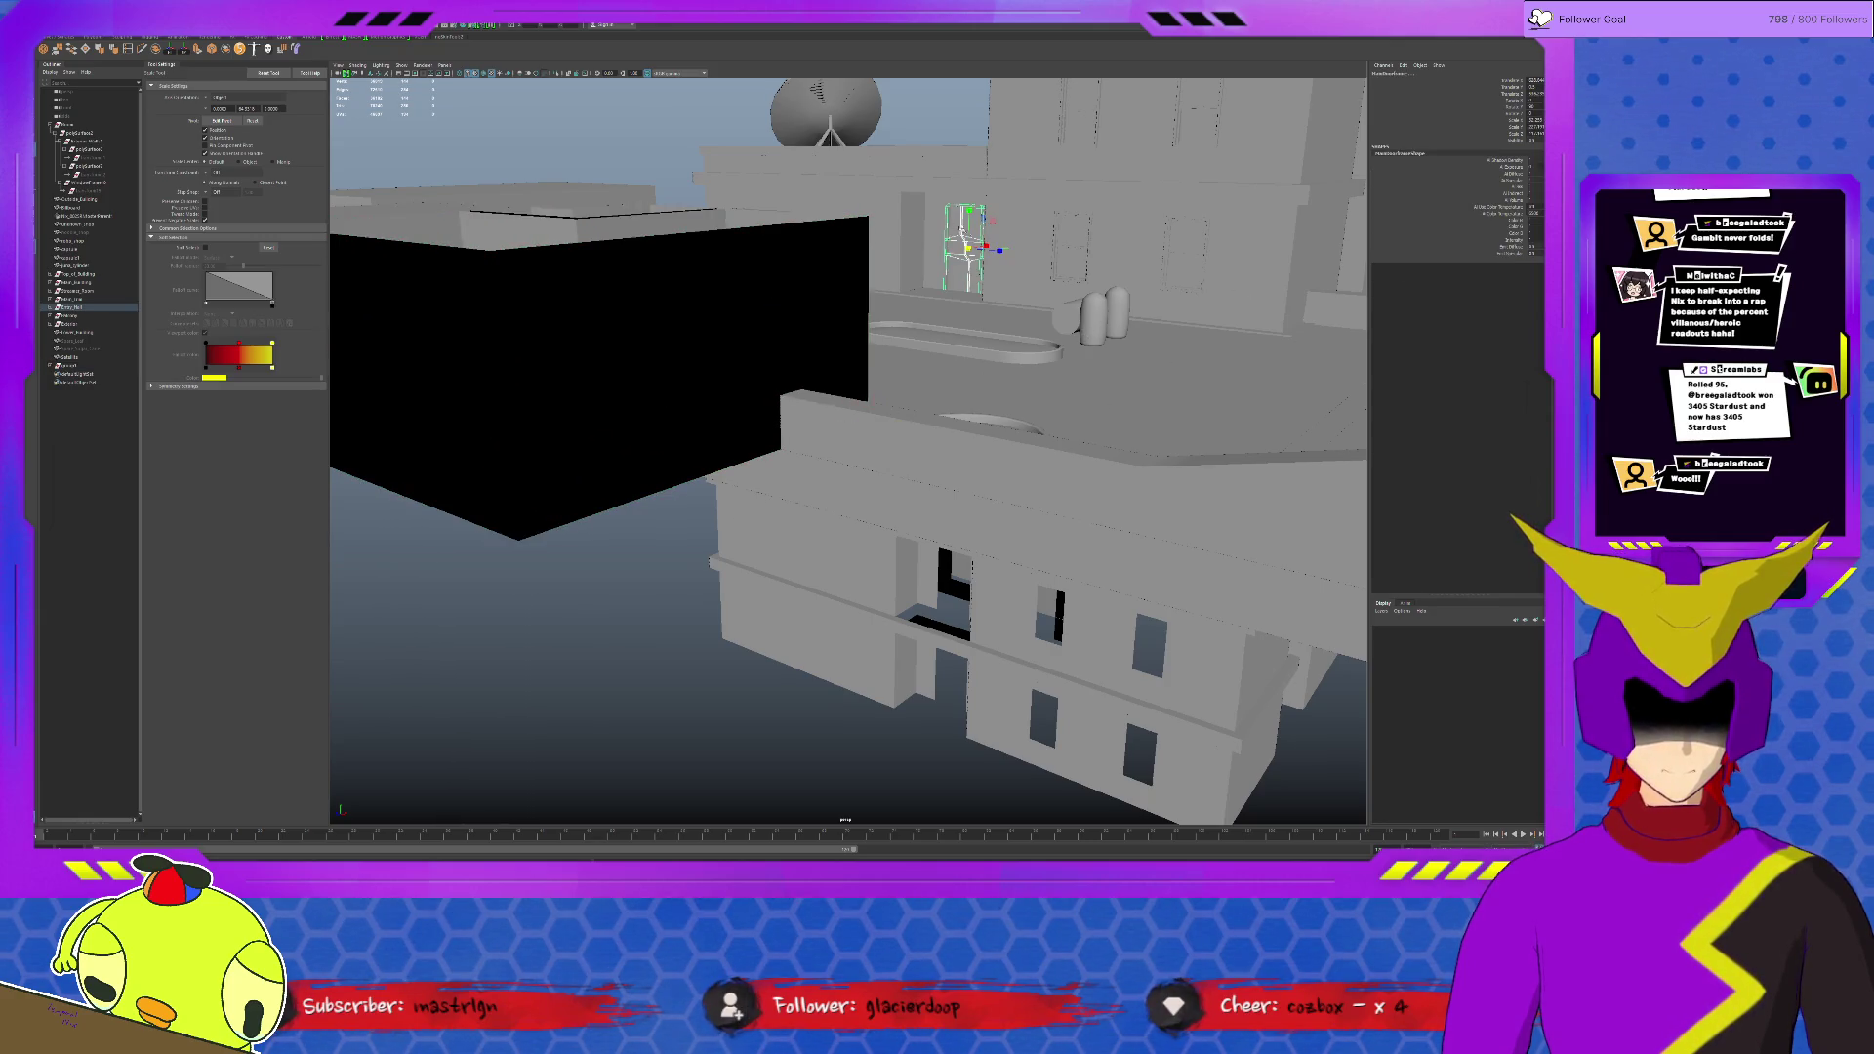
{"action": "mouse_move", "coordinate": [999, 249]}
{"action": "left_mouse_down", "text": "alt"}
{"action": "mouse_move", "coordinate": [1035, 223]}
{"action": "mouse_move", "coordinate": [680, 594]}
{"action": "left_mouse_up", "text": "alt"}
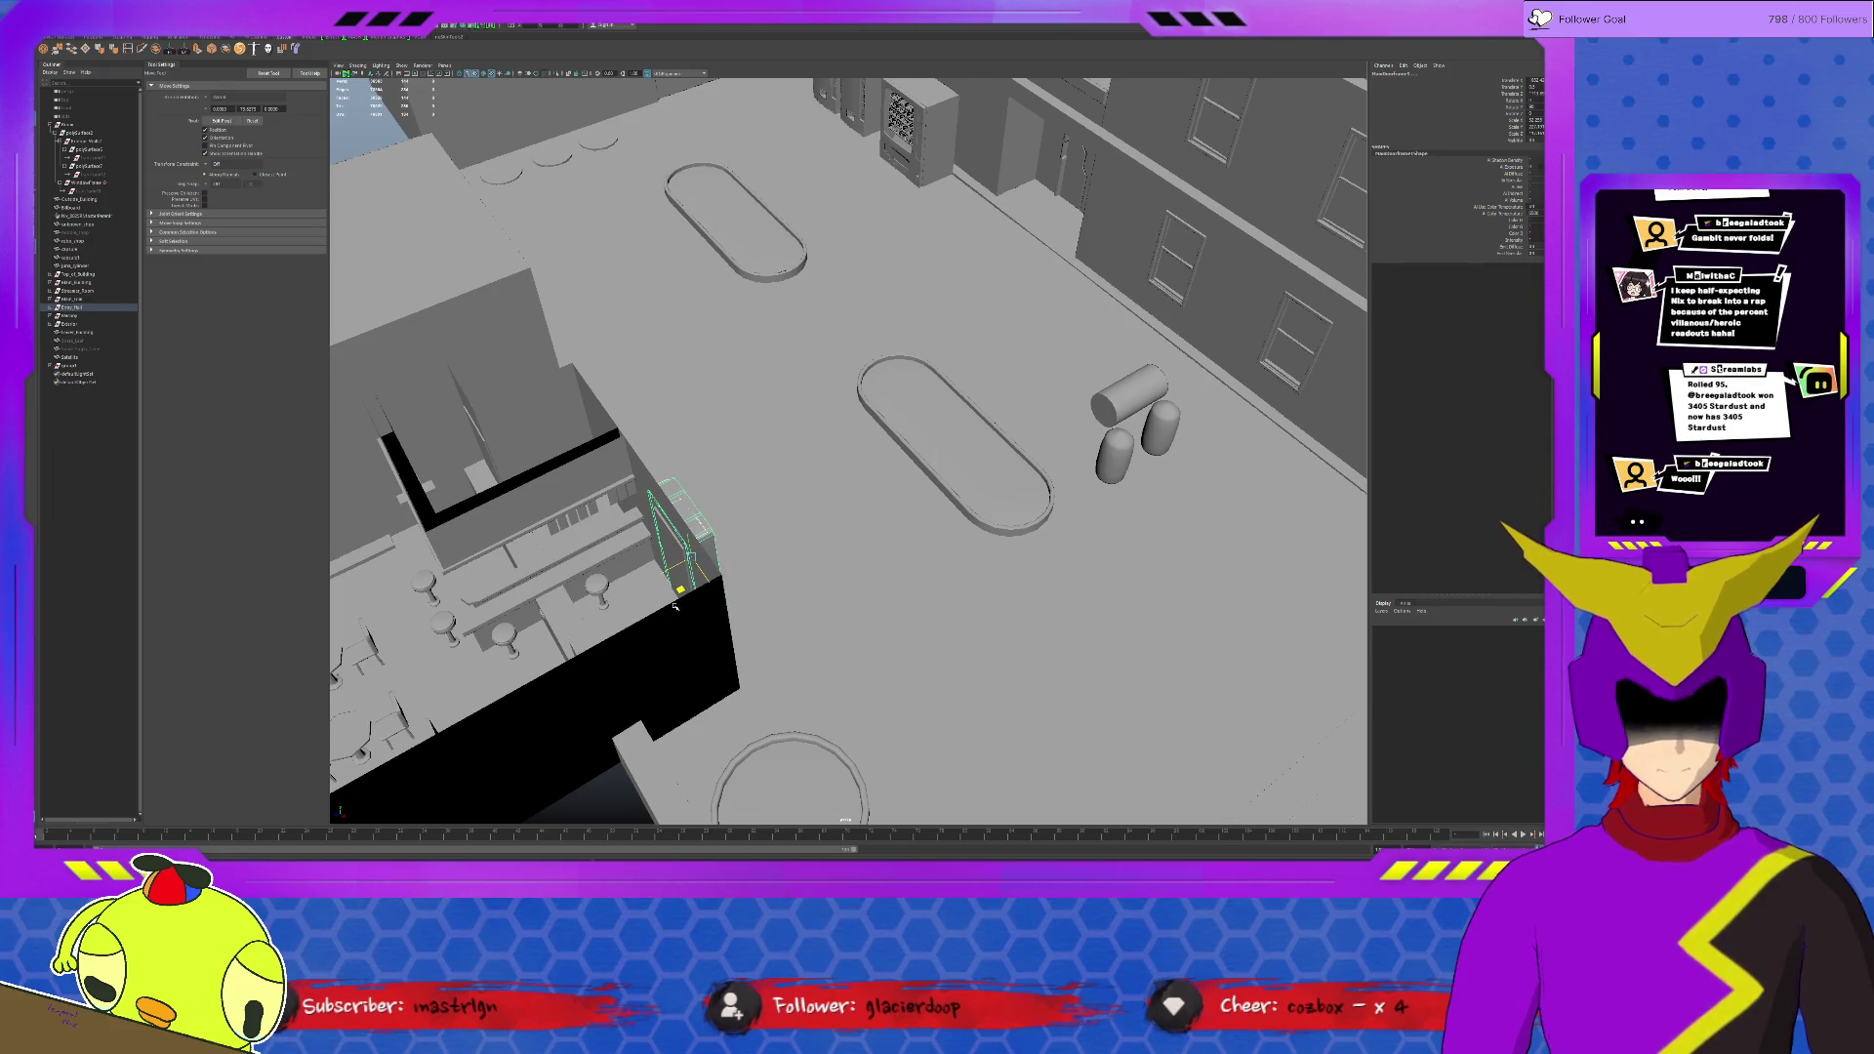
Step: Rotate the diner building group around its corner and nudge it slightly right and up
{"action": "left_click_drag", "start_coordinate": [677, 603], "coordinate": [719, 606], "text": "alt"}
{"action": "left_click", "coordinate": [88, 365]}
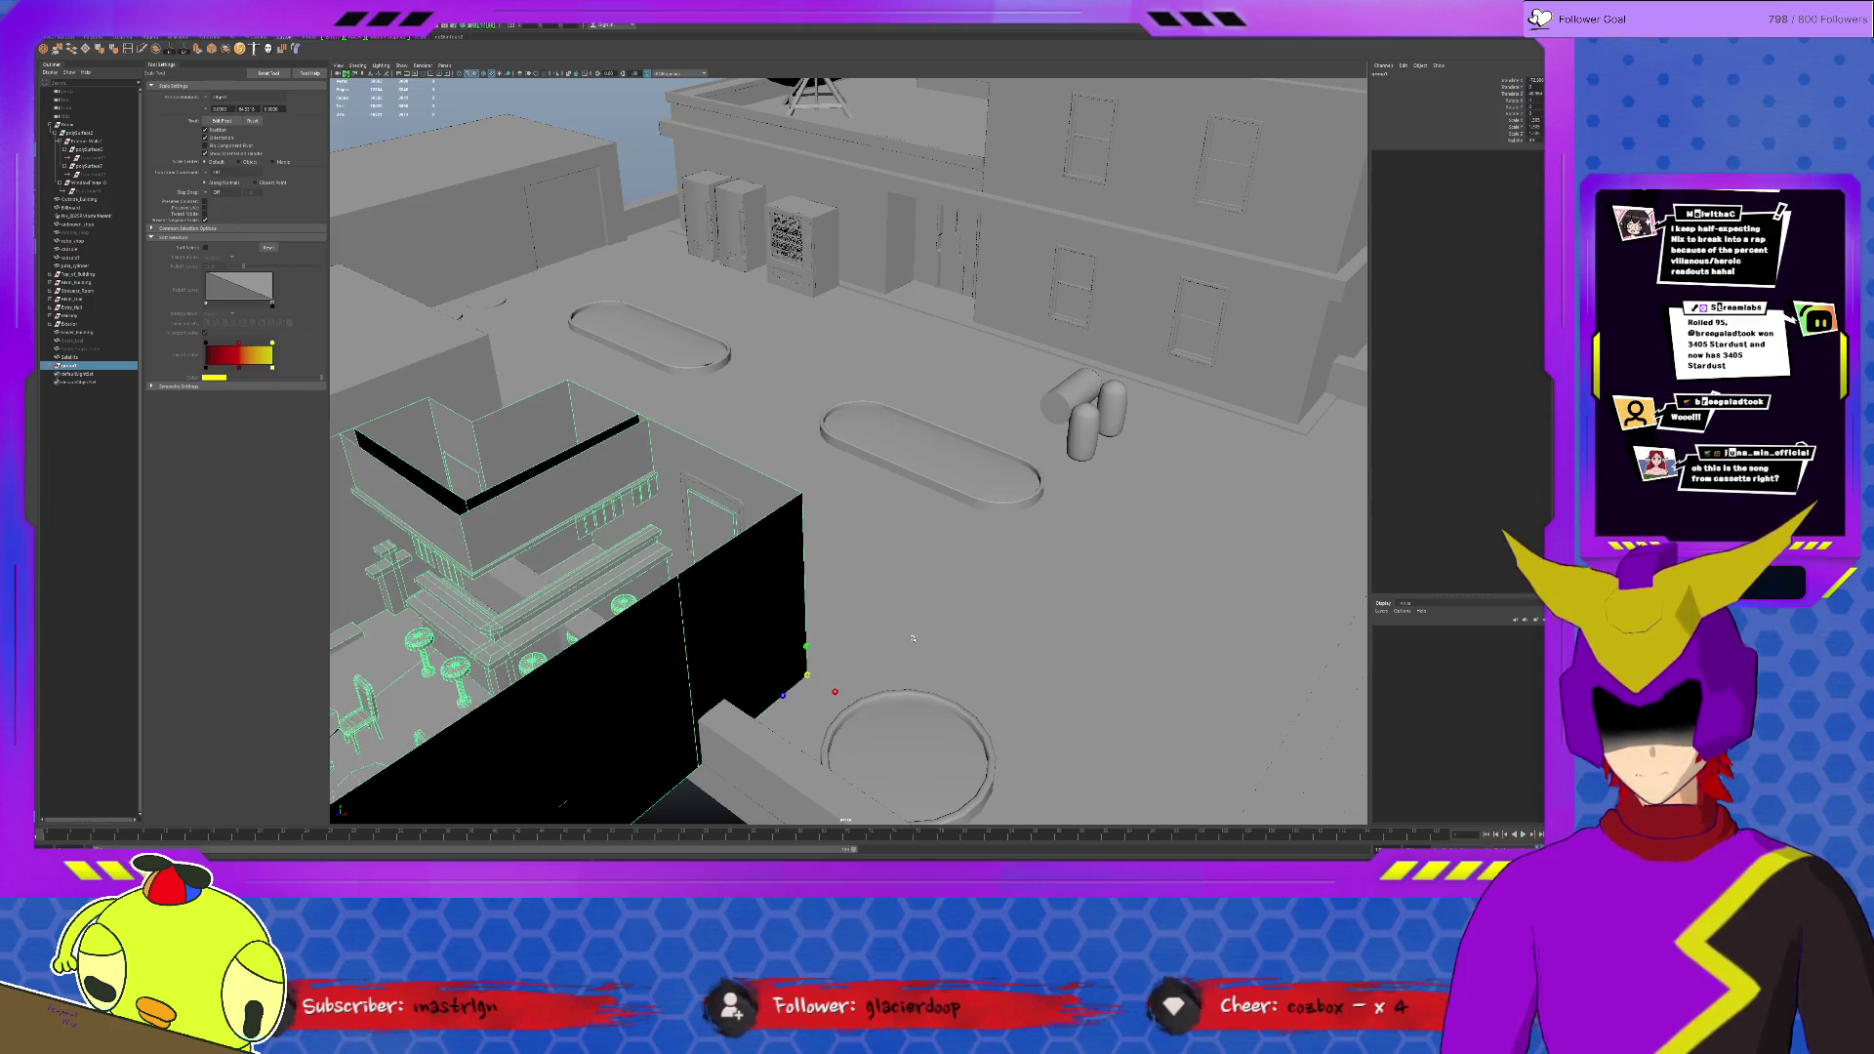
{"action": "mouse_move", "coordinate": [827, 671]}
{"action": "middle_mouse_down"}
{"action": "mouse_move", "coordinate": [798, 694]}
{"action": "mouse_move", "coordinate": [805, 678]}
{"action": "middle_mouse_up"}
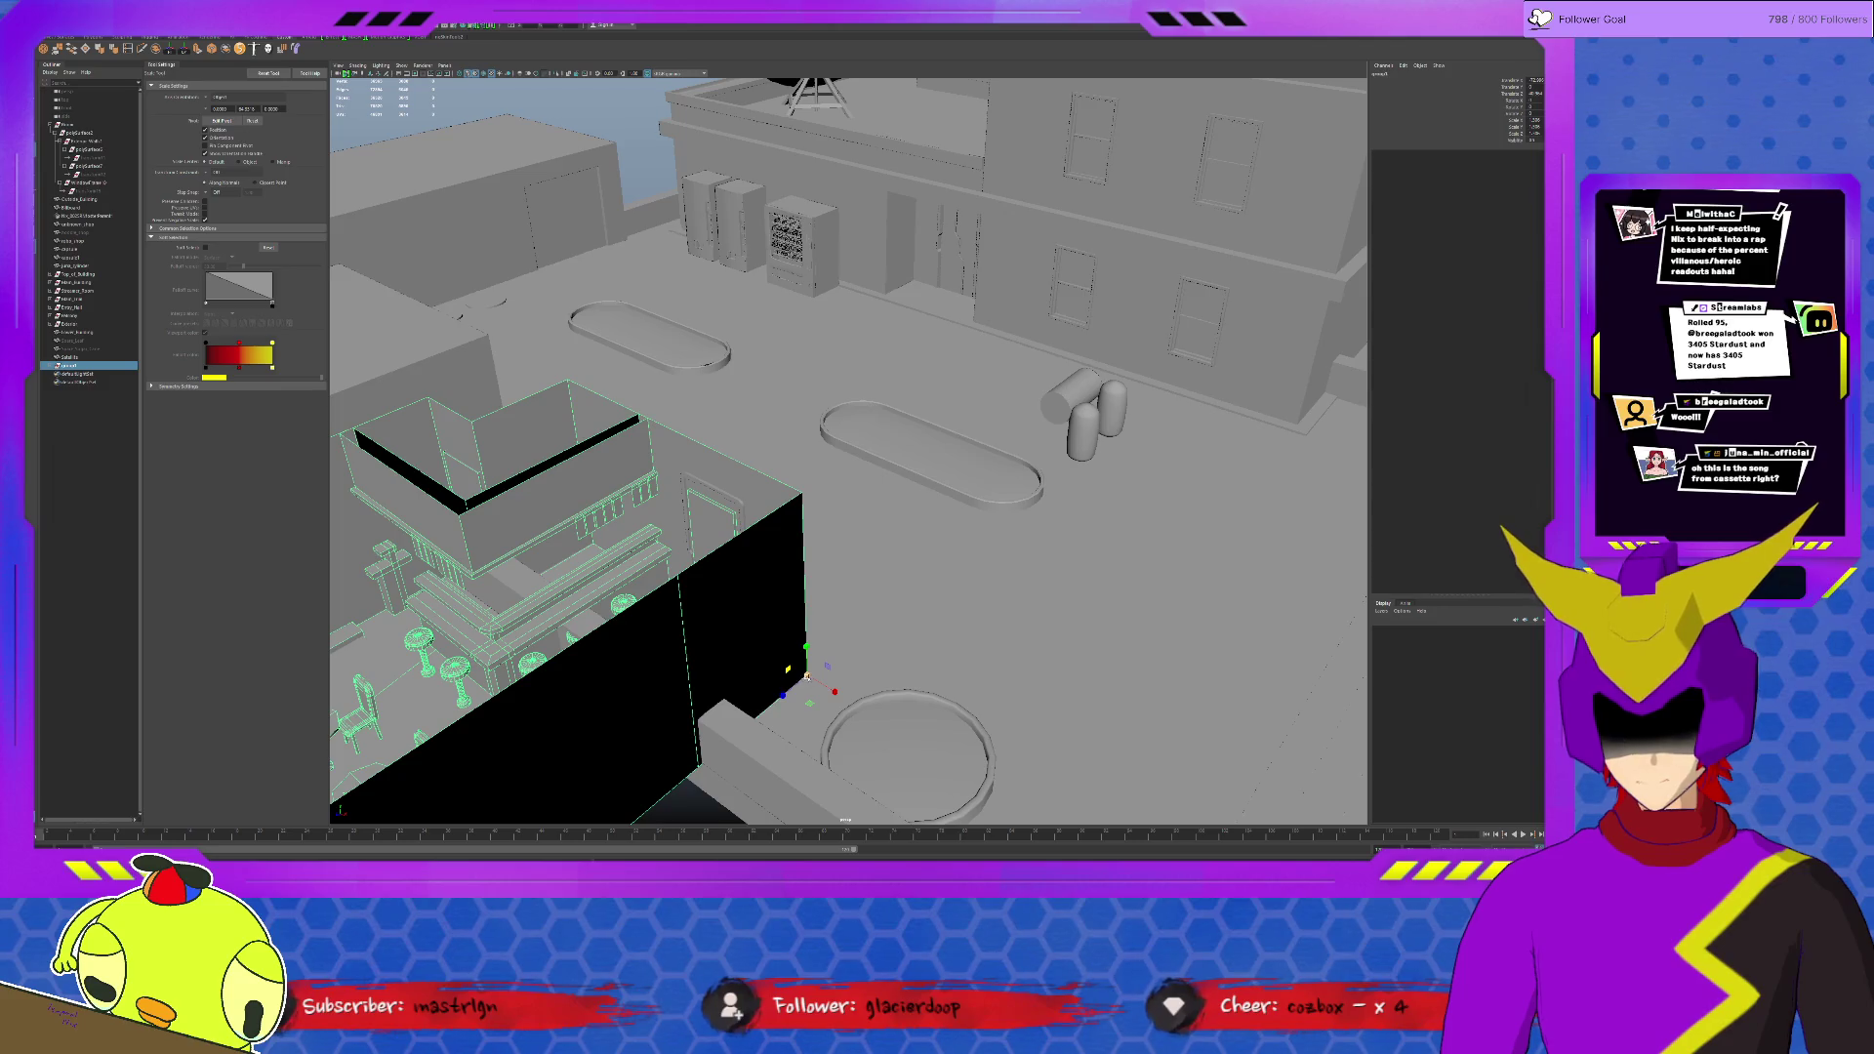
{"action": "mouse_move", "coordinate": [620, 772]}
{"action": "middle_mouse_down"}
{"action": "mouse_move", "coordinate": [633, 630]}
{"action": "mouse_move", "coordinate": [977, 465]}
{"action": "middle_mouse_up"}
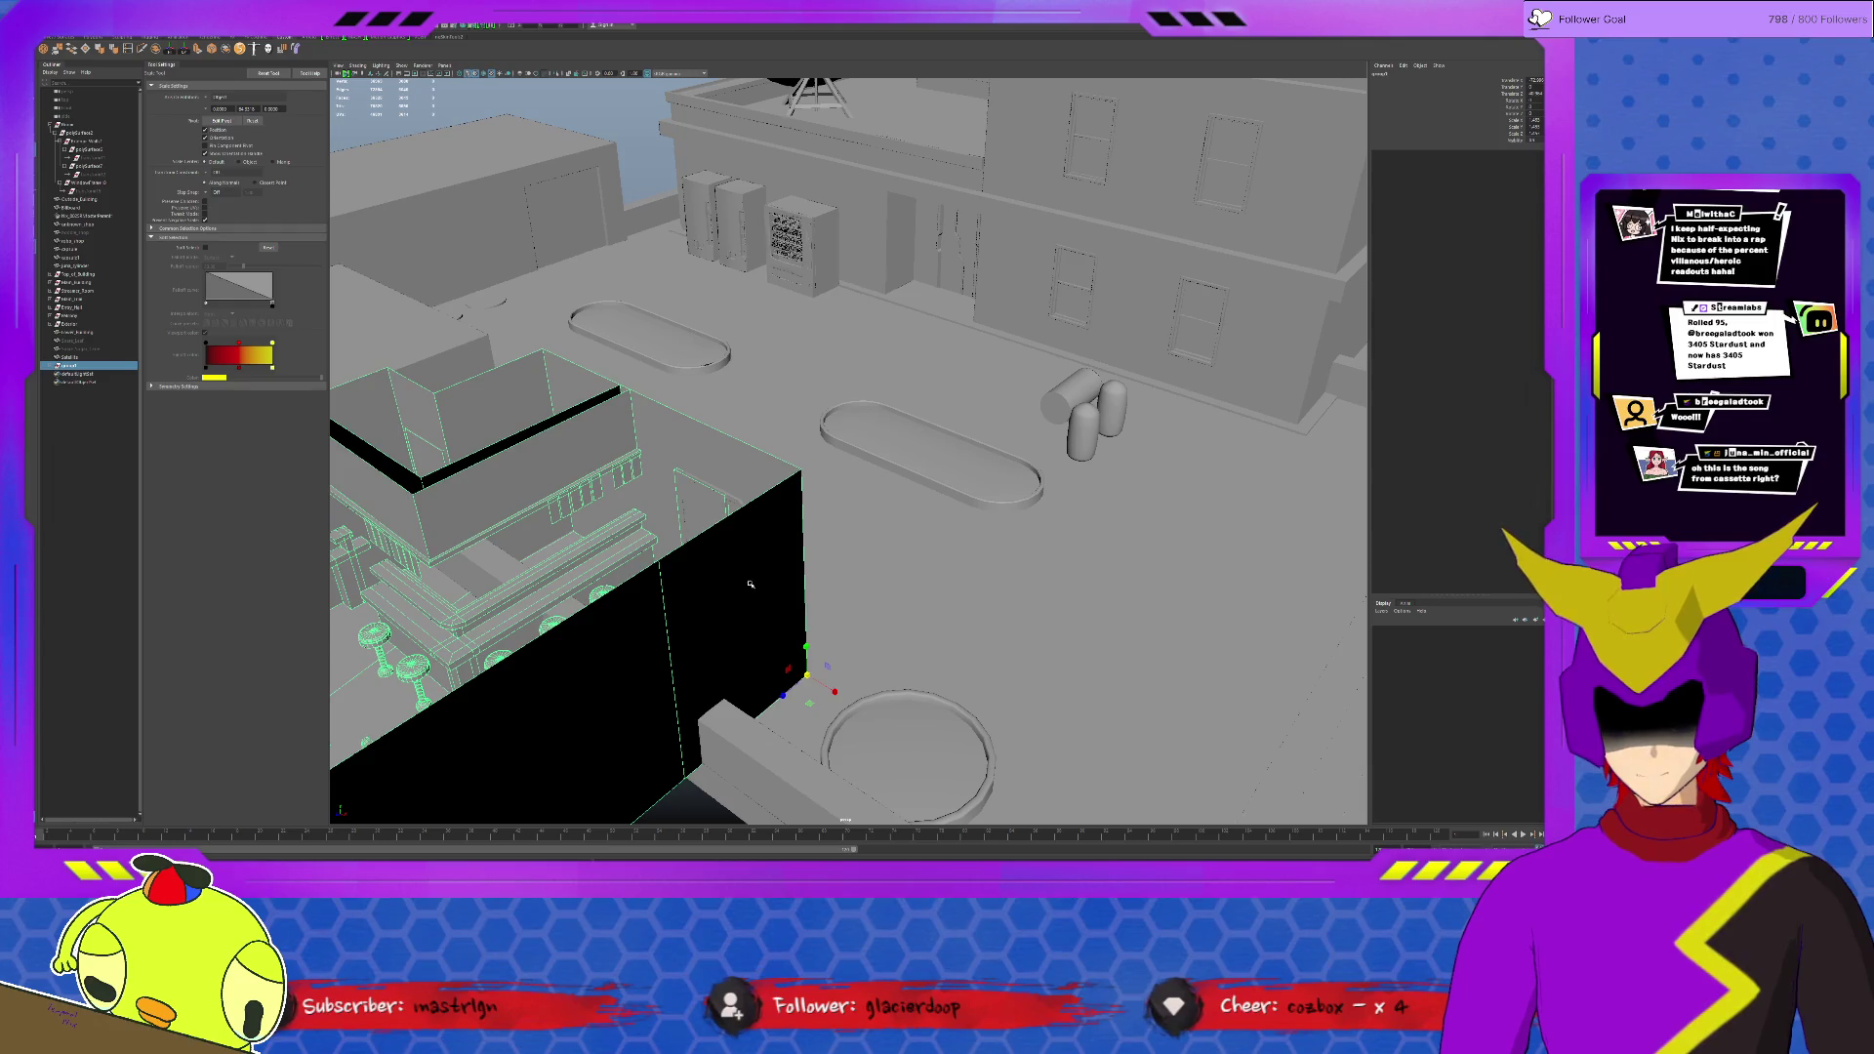
{"action": "key", "text": "w"}
{"action": "middle_click_drag", "start_coordinate": [809, 703], "coordinate": [846, 706]}
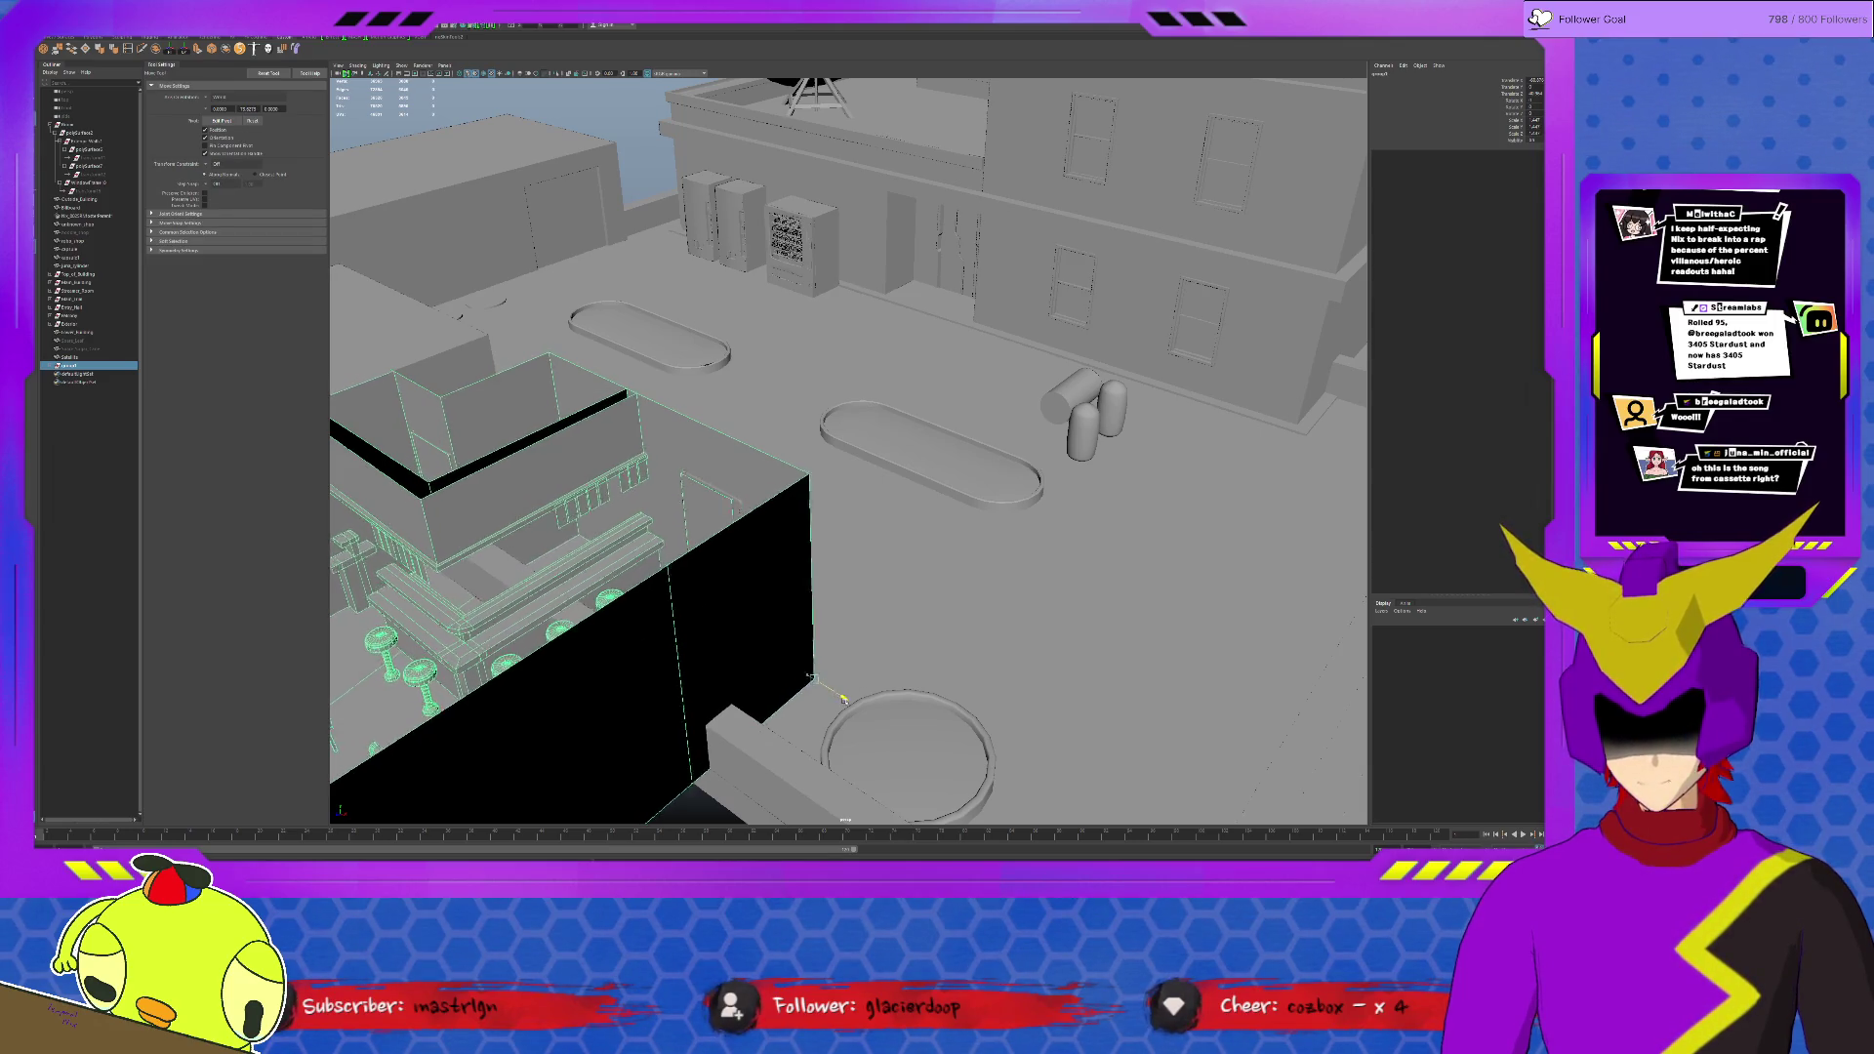
Step: Orbit from ground level to the dish building, checking the door and the long beam
{"action": "left_click_drag", "start_coordinate": [846, 705], "coordinate": [934, 673], "text": "alt"}
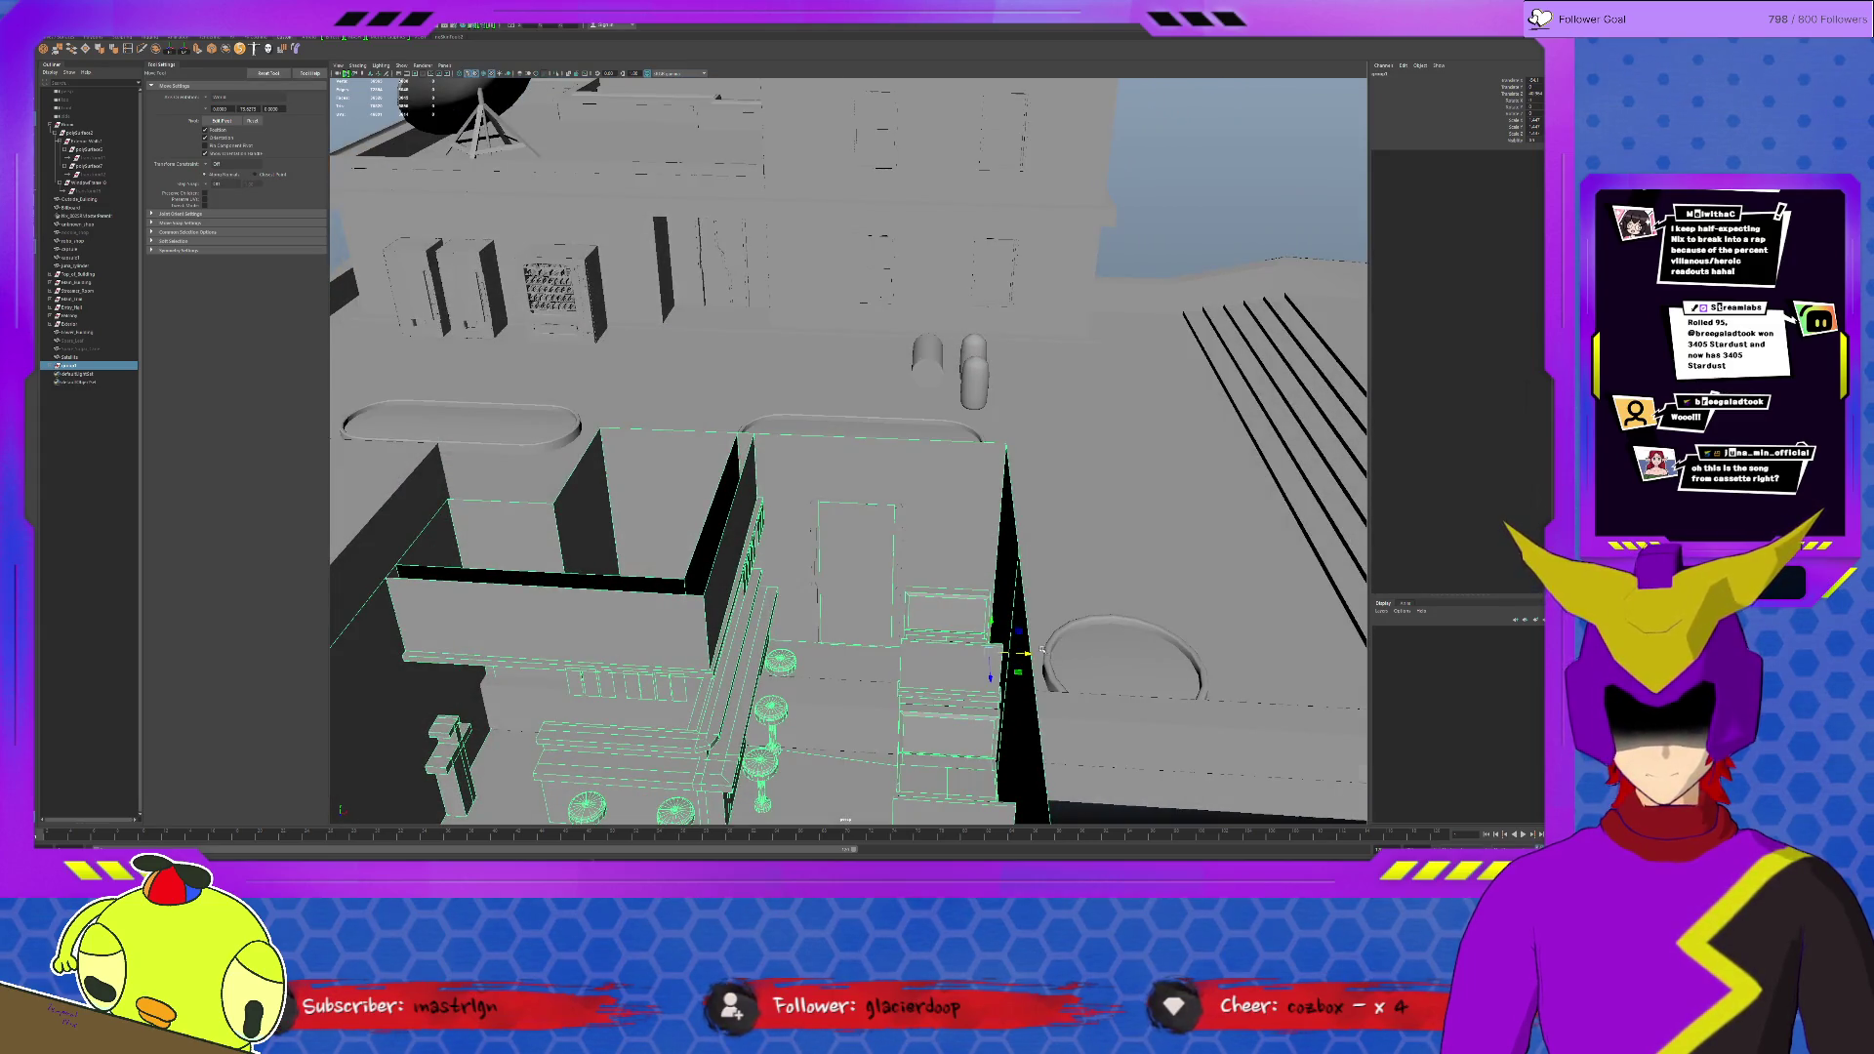
{"action": "left_click_drag", "start_coordinate": [935, 673], "coordinate": [850, 616], "text": "alt"}
{"action": "left_click", "coordinate": [666, 427]}
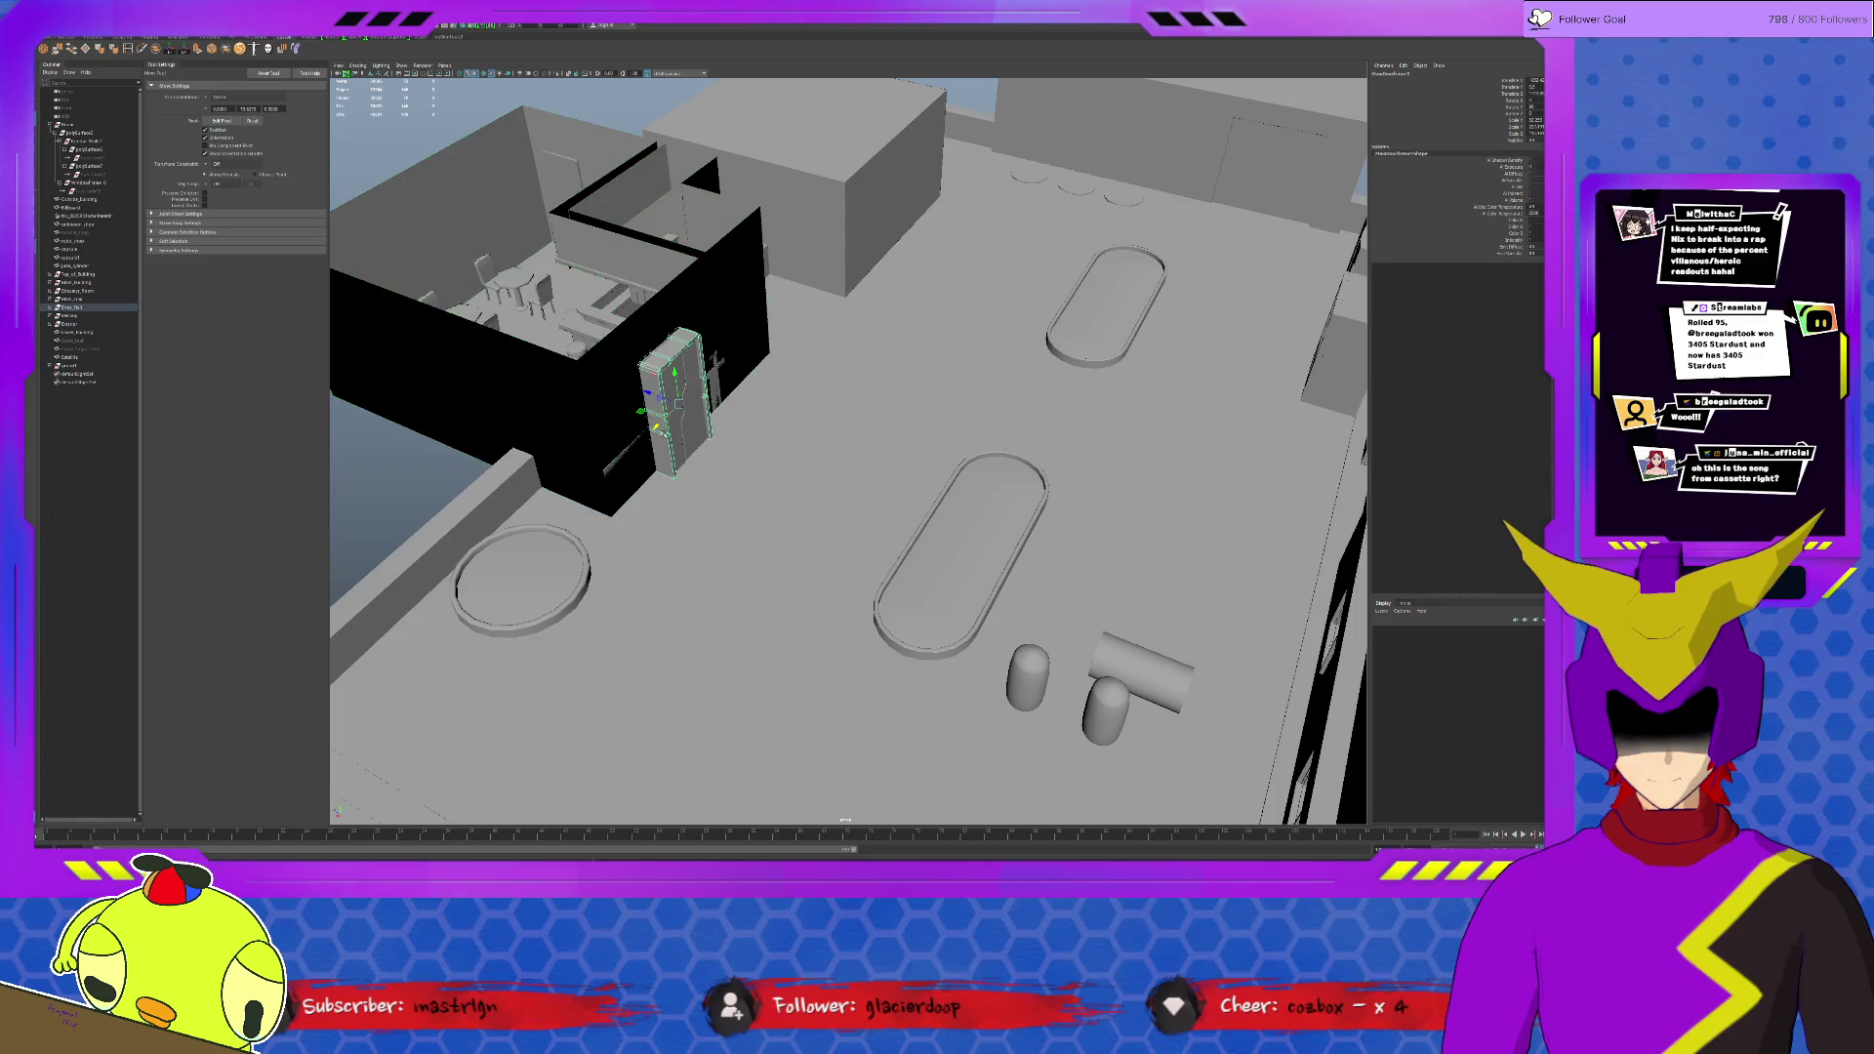
{"action": "left_click", "coordinate": [871, 472]}
{"action": "mouse_move", "coordinate": [870, 471]}
{"action": "left_mouse_down", "text": "alt"}
{"action": "mouse_move", "coordinate": [960, 568]}
{"action": "mouse_move", "coordinate": [724, 597]}
{"action": "left_mouse_up", "text": "alt"}
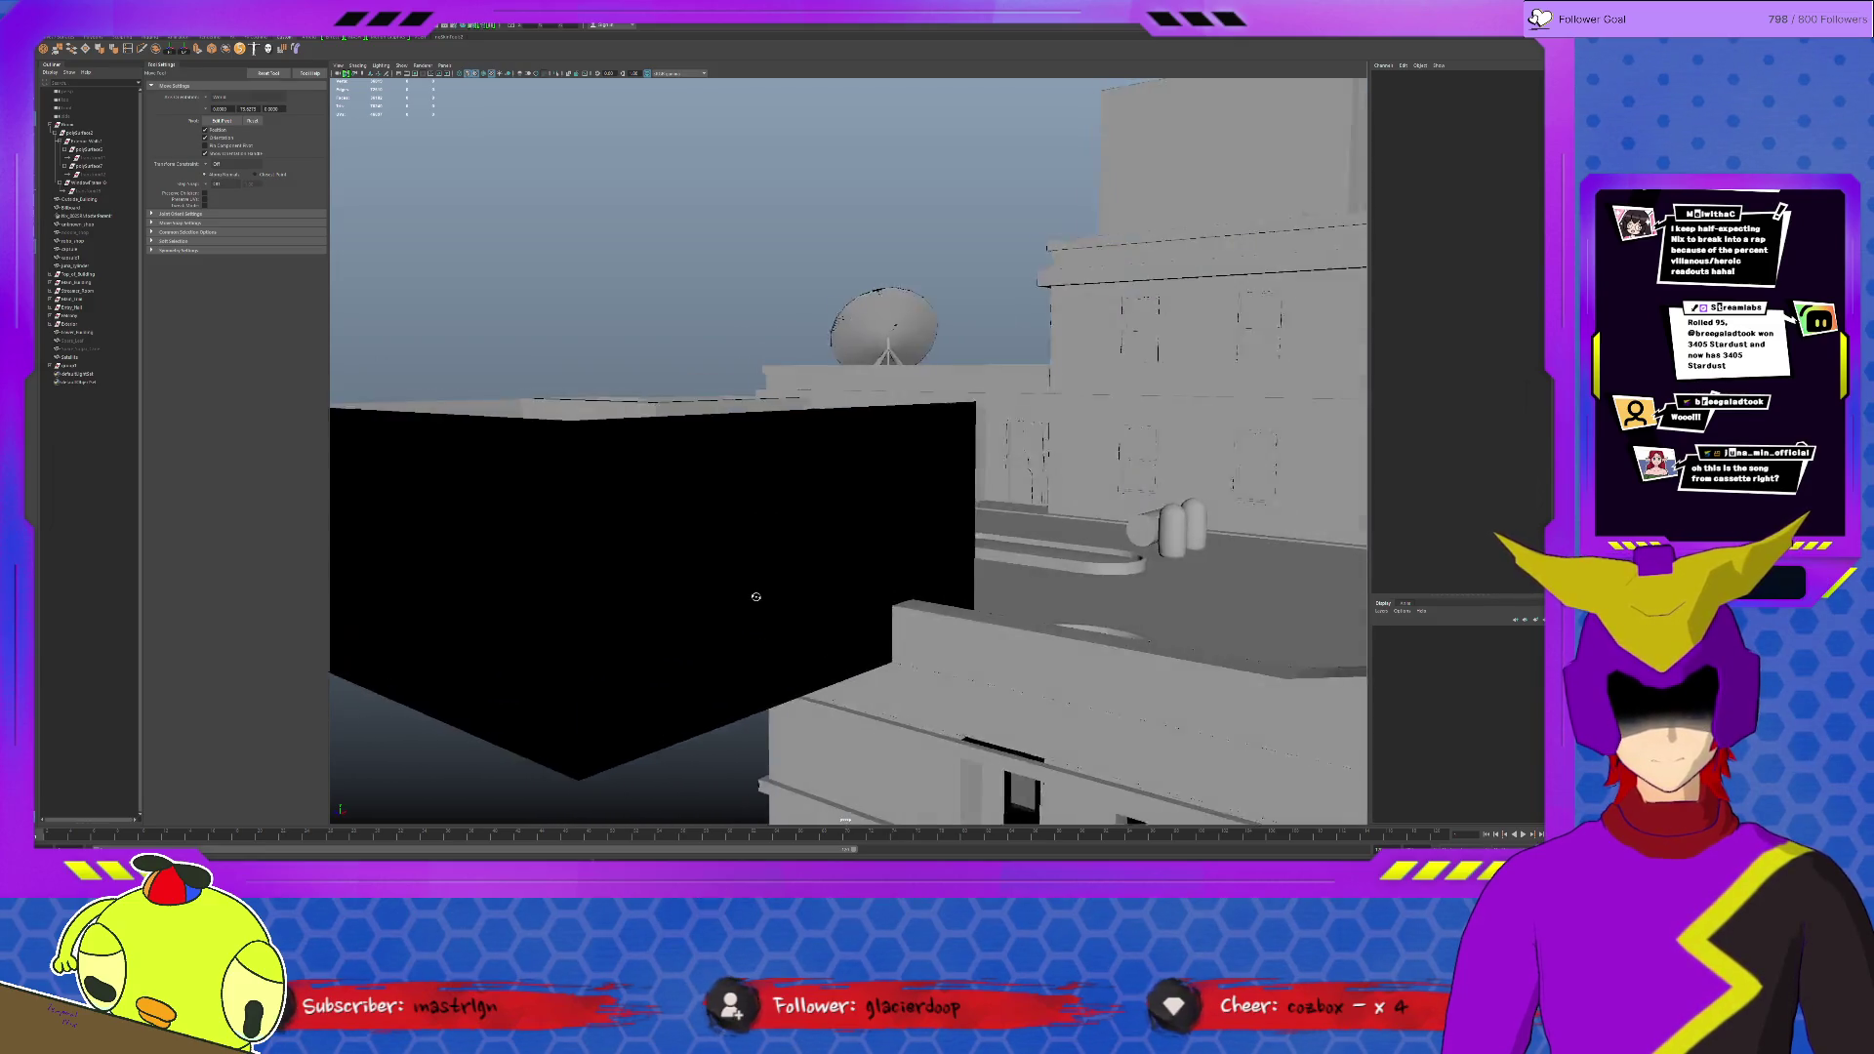
{"action": "mouse_move", "coordinate": [724, 597]}
{"action": "left_mouse_down", "text": "alt"}
{"action": "mouse_move", "coordinate": [790, 594]}
{"action": "mouse_move", "coordinate": [725, 617]}
{"action": "mouse_move", "coordinate": [804, 568]}
{"action": "mouse_move", "coordinate": [939, 609]}
{"action": "mouse_move", "coordinate": [948, 664]}
{"action": "mouse_move", "coordinate": [946, 642]}
{"action": "mouse_move", "coordinate": [890, 629]}
{"action": "left_mouse_up", "text": "alt"}
{"action": "left_click", "coordinate": [938, 609]}
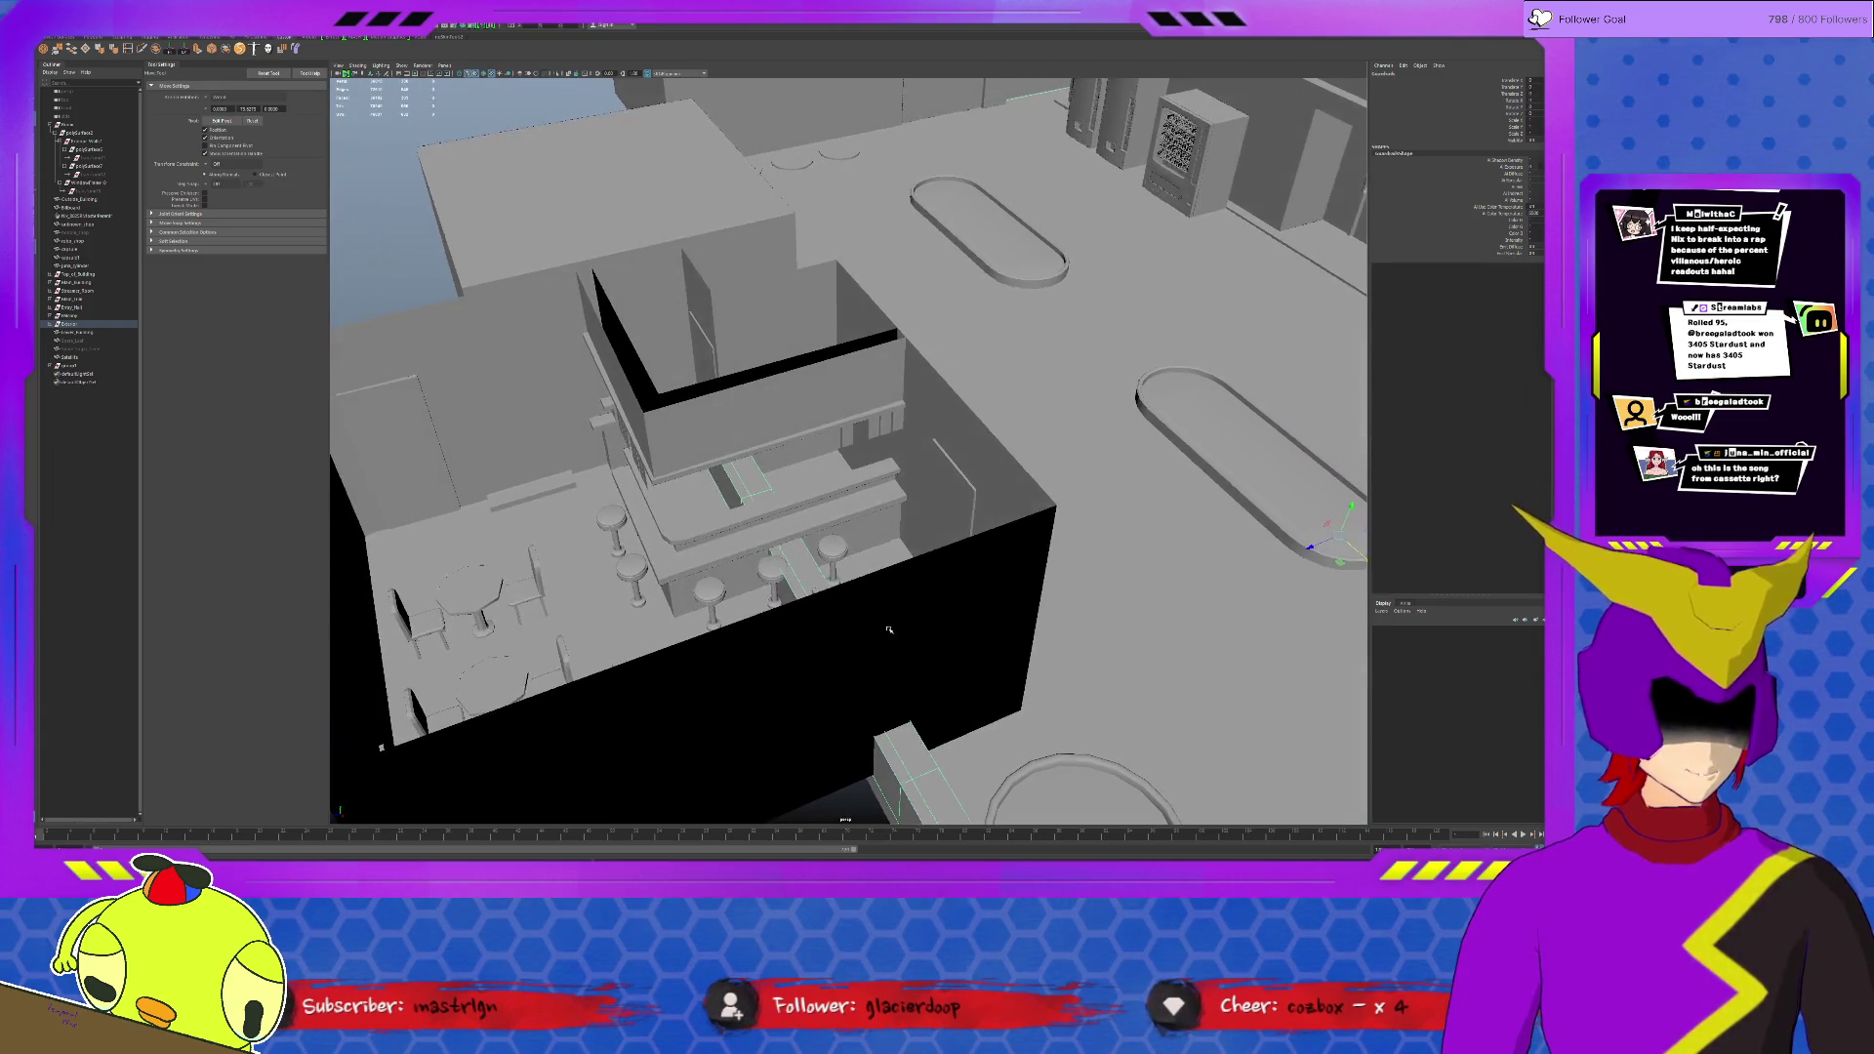
{"action": "left_click_drag", "start_coordinate": [891, 628], "coordinate": [864, 622], "text": "alt"}
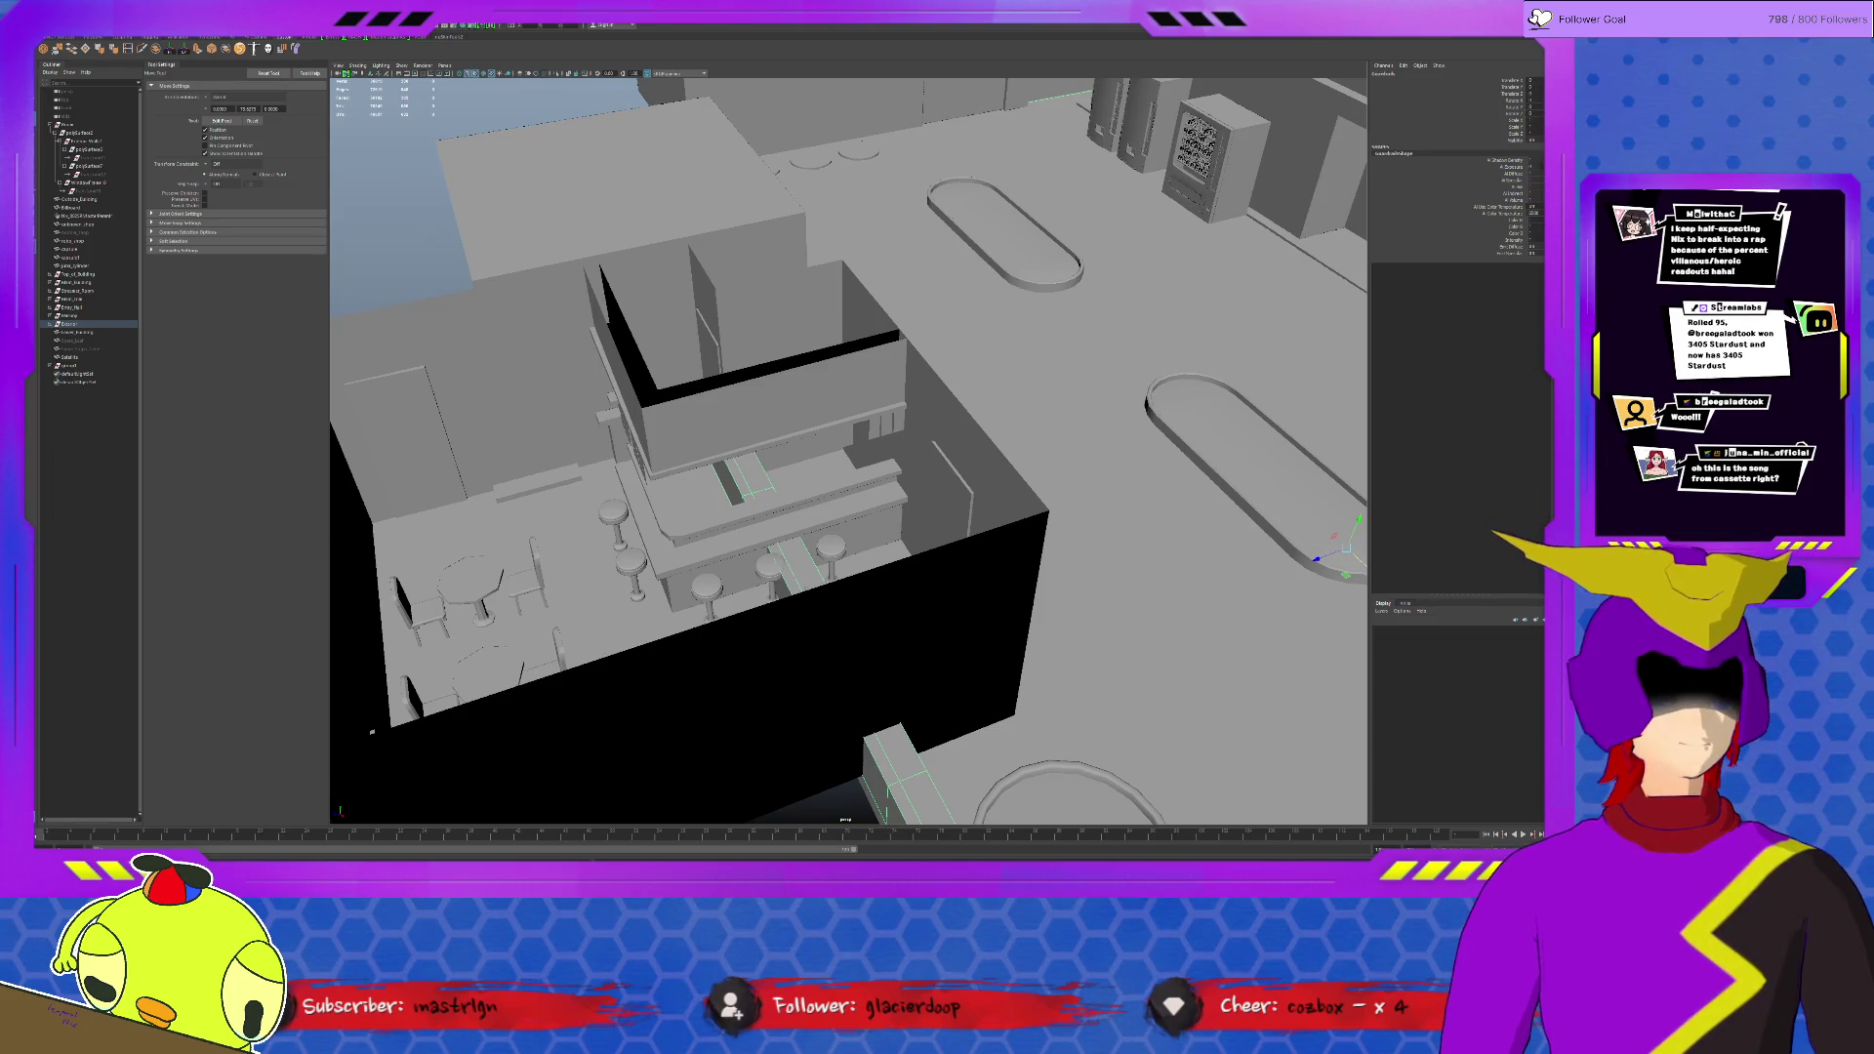
Step: Inspect the diner interior from above, select the door panel, then frame the whole building group
{"action": "mouse_move", "coordinate": [371, 728]}
{"action": "left_mouse_down", "text": "alt"}
{"action": "mouse_move", "coordinate": [776, 428]}
{"action": "mouse_move", "coordinate": [659, 415]}
{"action": "mouse_move", "coordinate": [753, 480]}
{"action": "mouse_move", "coordinate": [762, 440]}
{"action": "left_mouse_up", "text": "alt"}
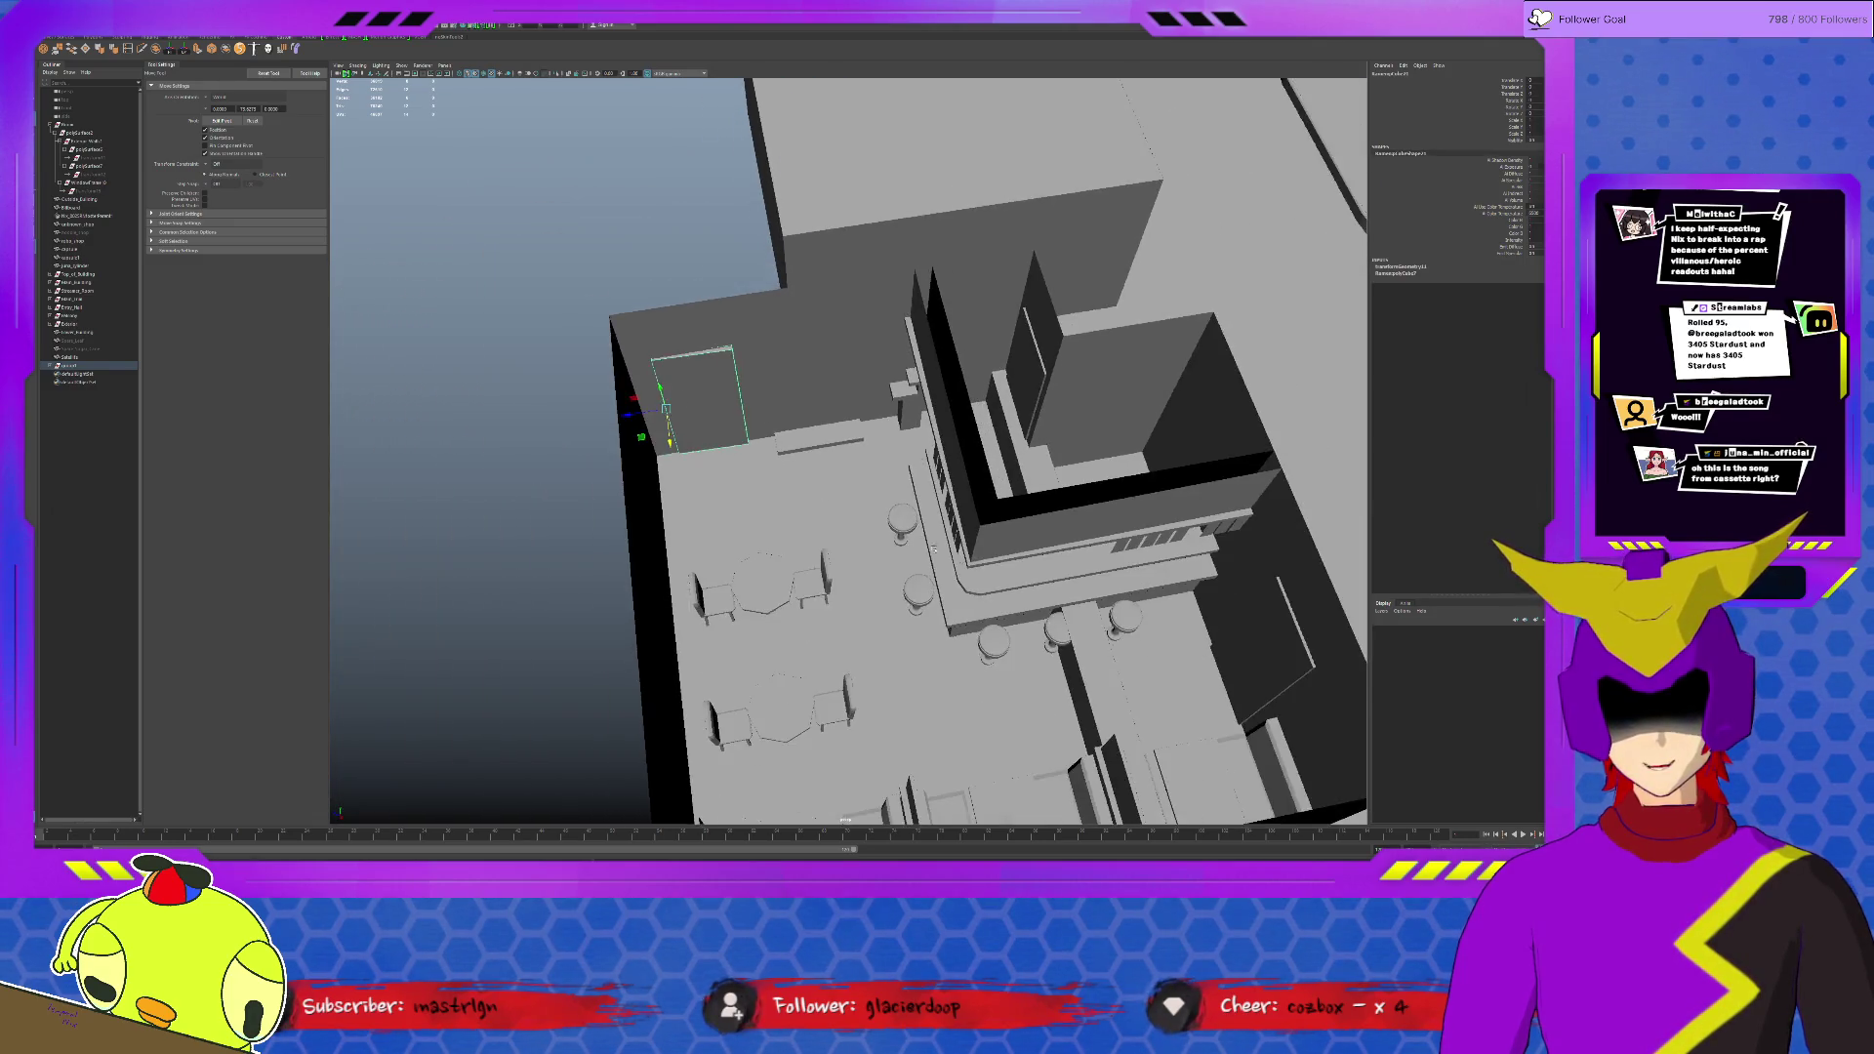
{"action": "left_click_drag", "start_coordinate": [909, 538], "coordinate": [858, 425], "text": "alt"}
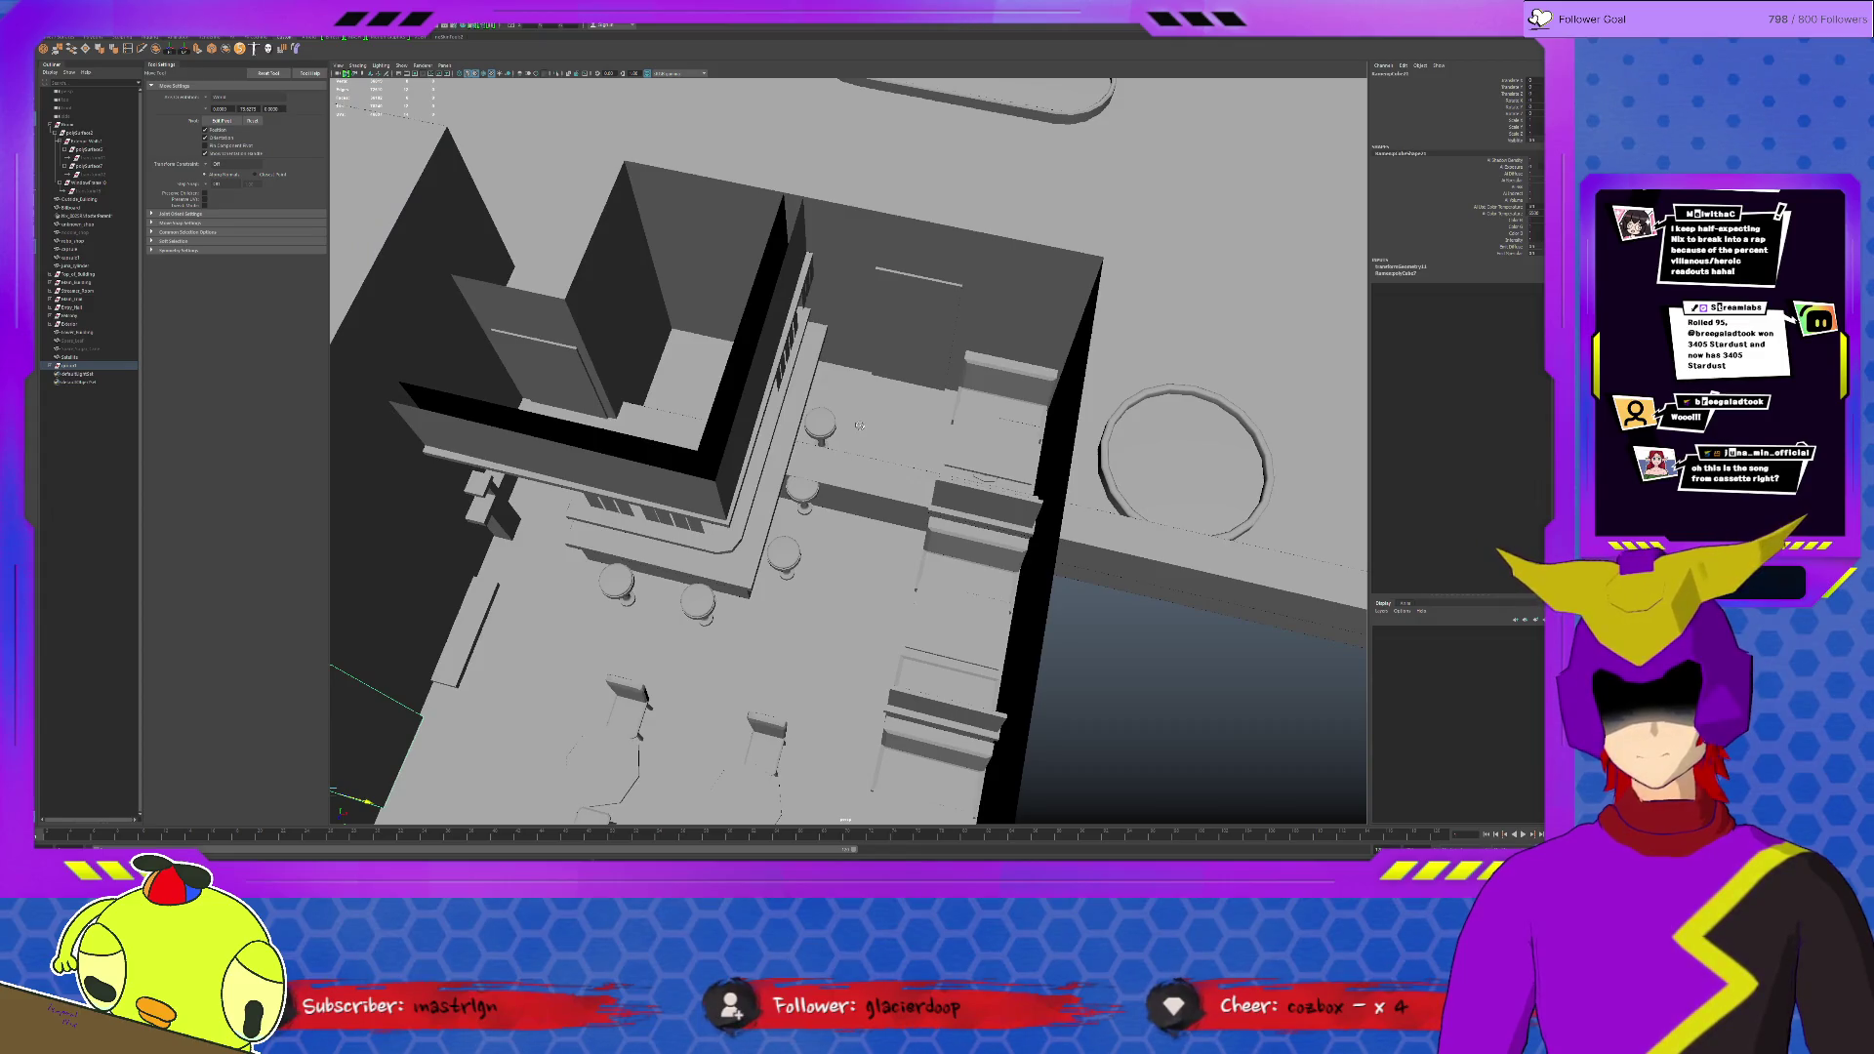
{"action": "left_click_drag", "start_coordinate": [858, 425], "coordinate": [750, 395], "text": "alt"}
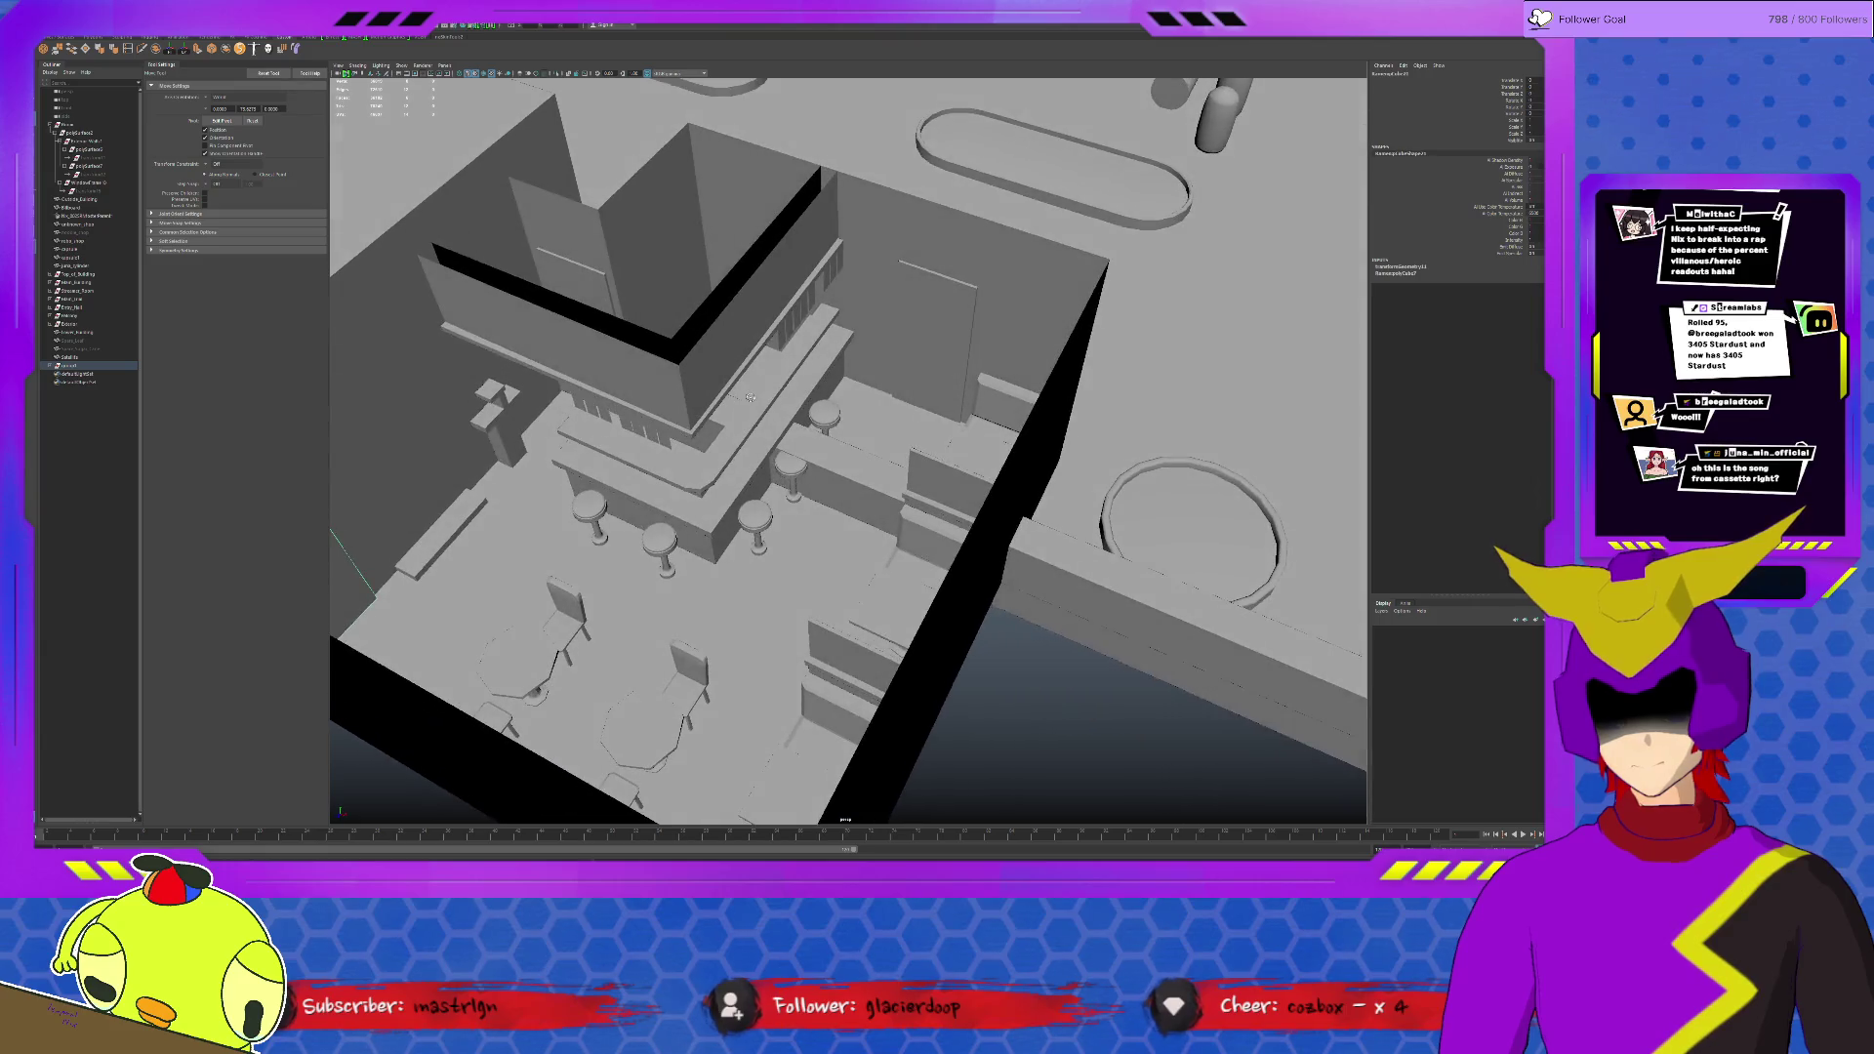
{"action": "left_click", "coordinate": [926, 378]}
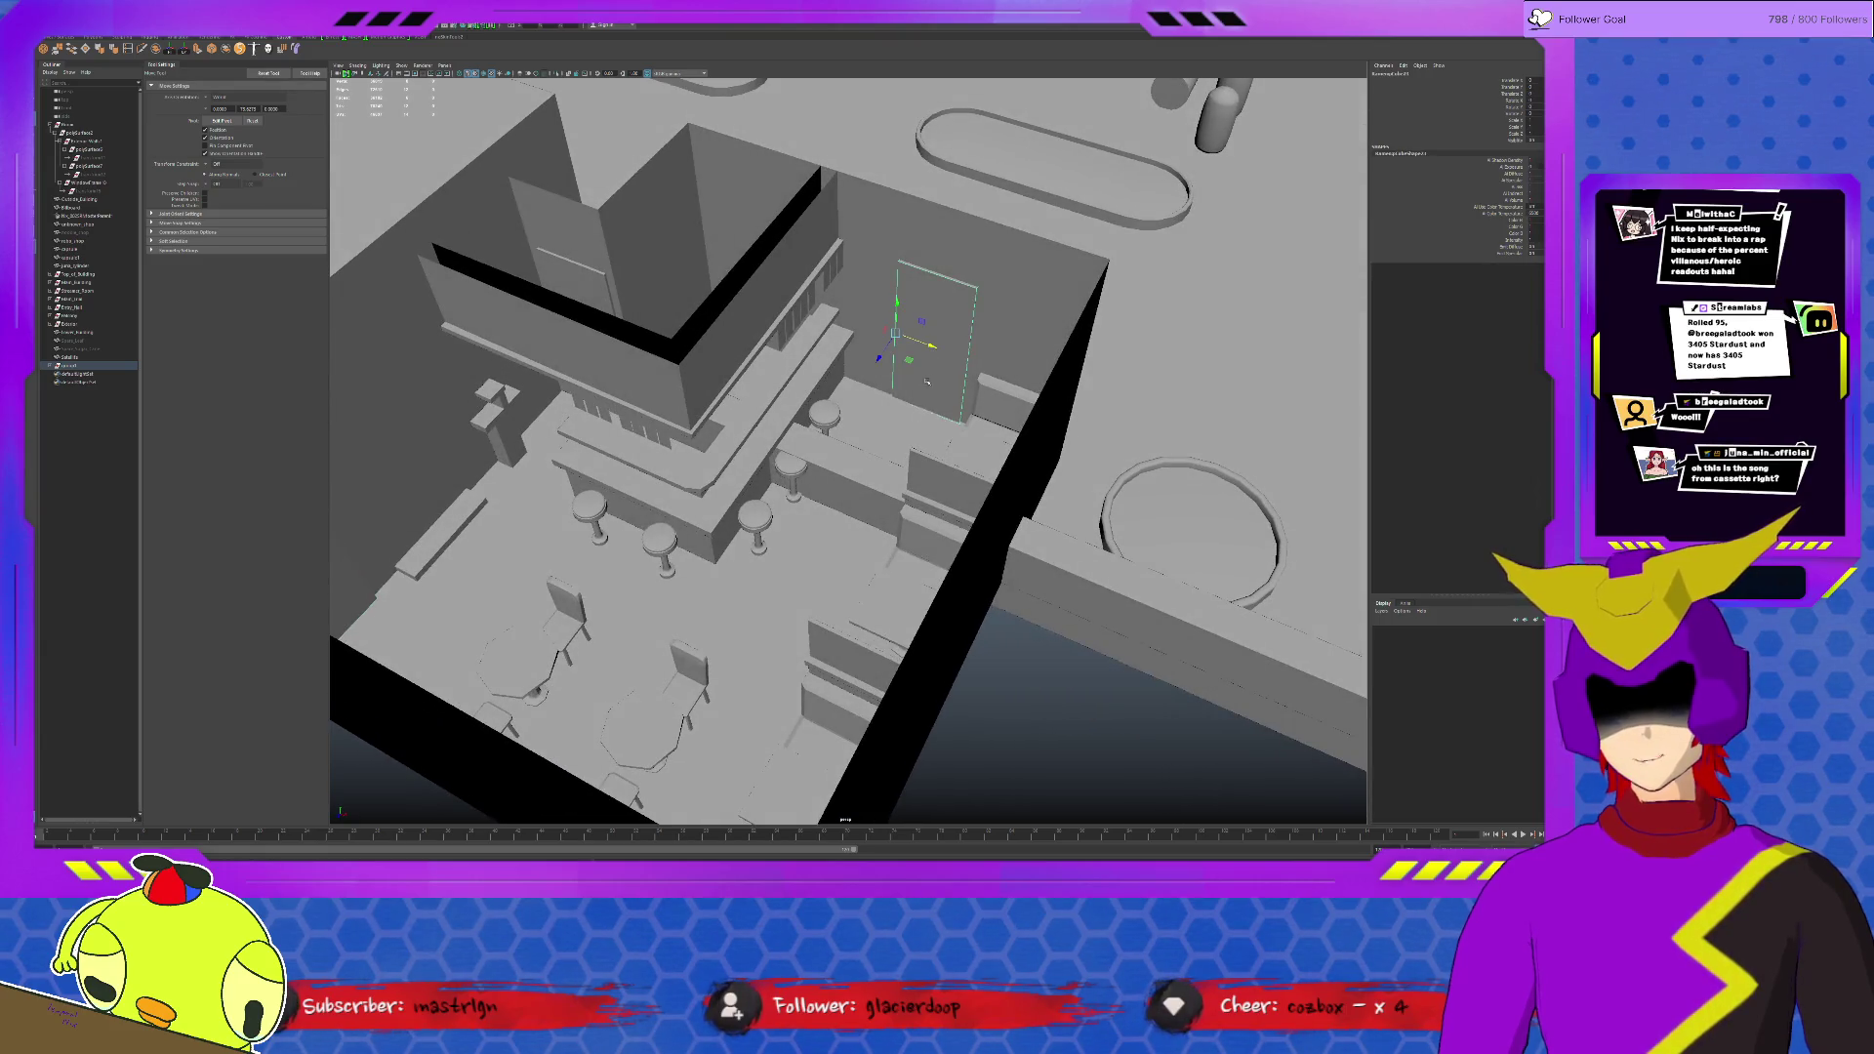
{"action": "mouse_move", "coordinate": [925, 384]}
{"action": "left_mouse_down", "text": "alt"}
{"action": "mouse_move", "coordinate": [928, 420]}
{"action": "mouse_move", "coordinate": [878, 411]}
{"action": "mouse_move", "coordinate": [1036, 484]}
{"action": "mouse_move", "coordinate": [938, 544]}
{"action": "left_mouse_up", "text": "alt"}
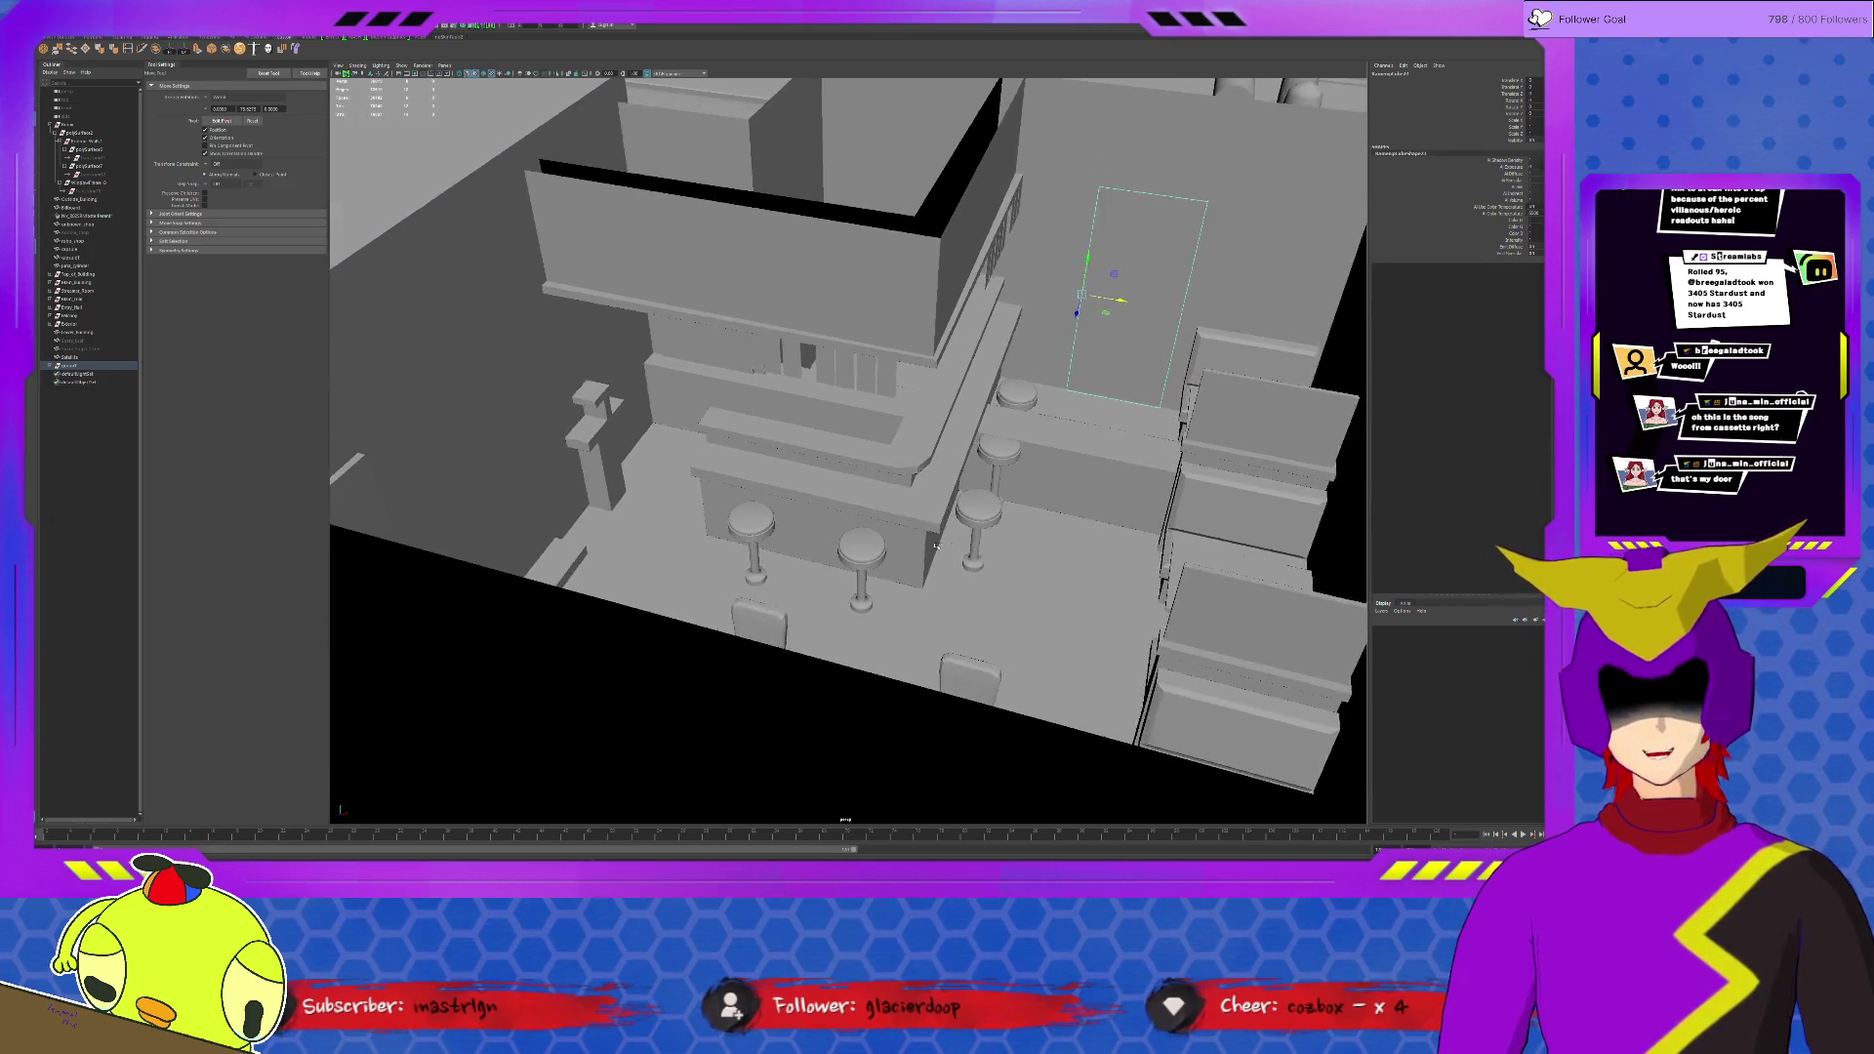
{"action": "right_click_drag", "start_coordinate": [941, 545], "coordinate": [370, 447], "text": "alt"}
{"action": "left_click", "coordinate": [100, 358]}
{"action": "key", "text": "f"}
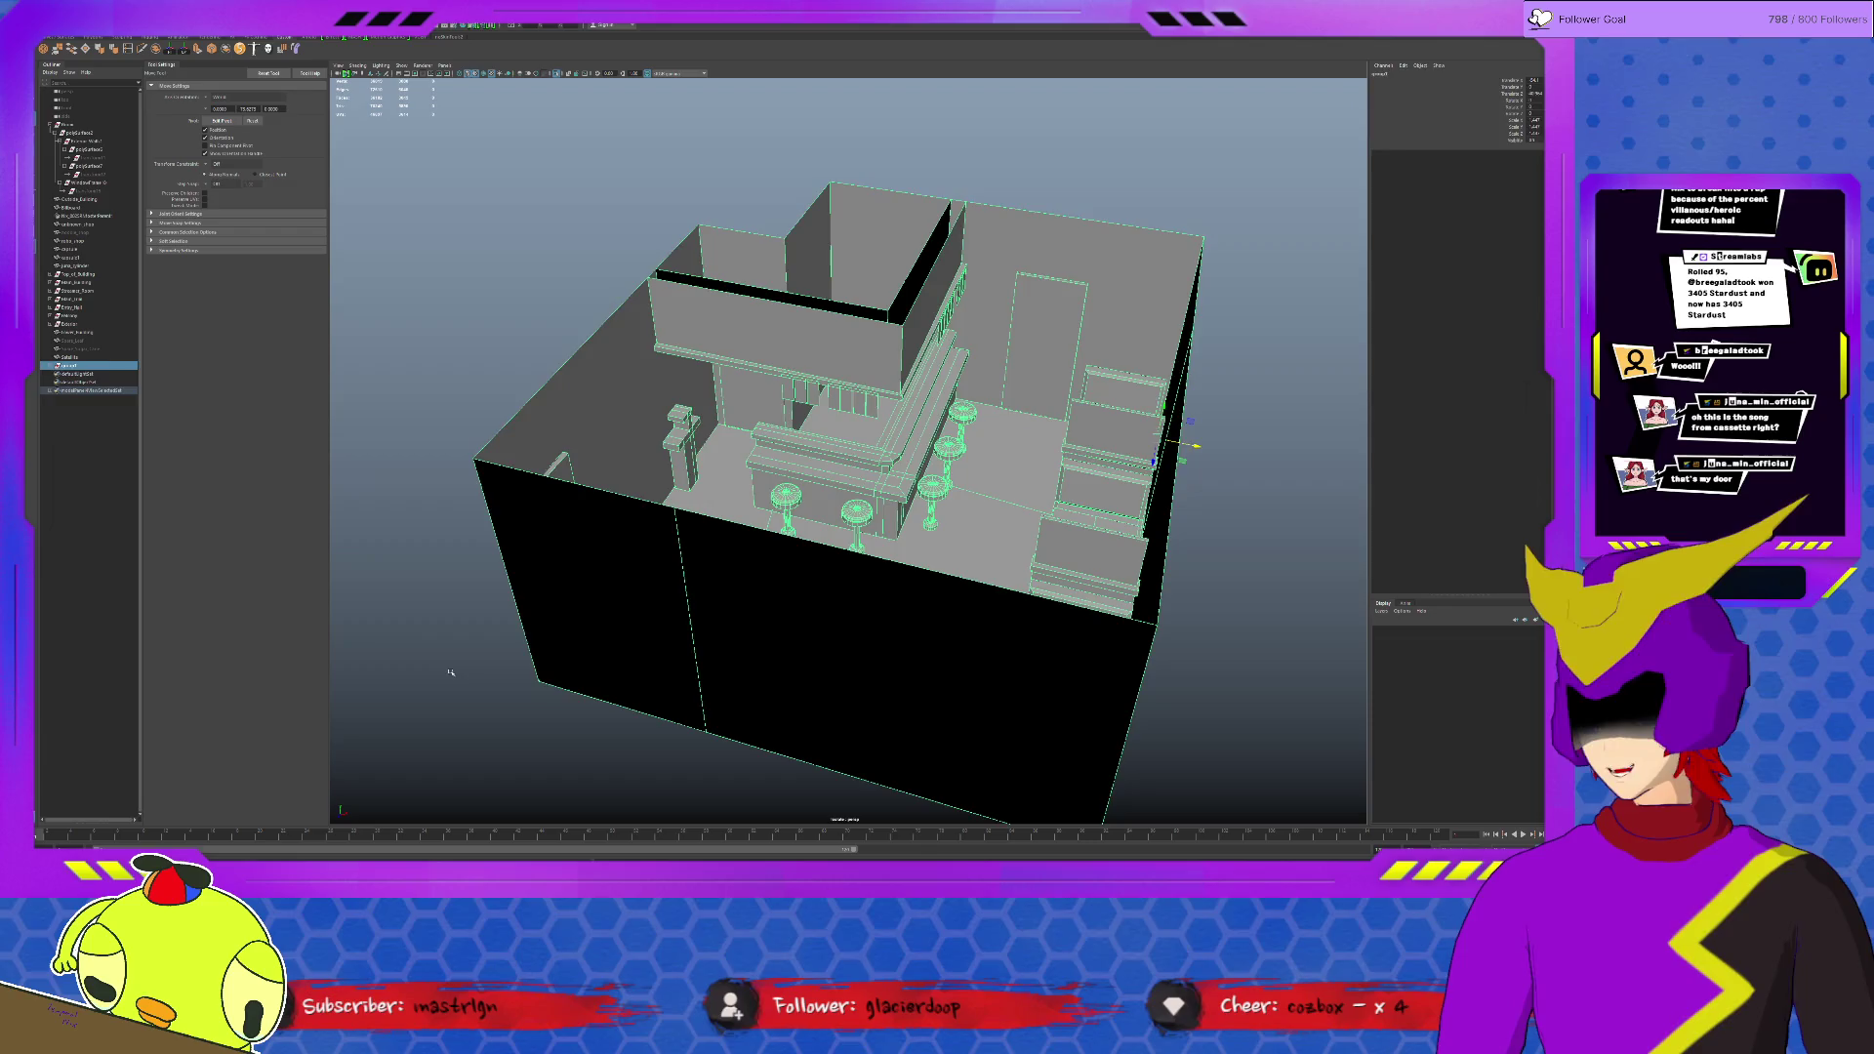
{"action": "mouse_move", "coordinate": [704, 439]}
{"action": "left_mouse_down", "text": "alt"}
{"action": "mouse_move", "coordinate": [800, 458]}
{"action": "mouse_move", "coordinate": [664, 447]}
{"action": "left_mouse_up", "text": "alt"}
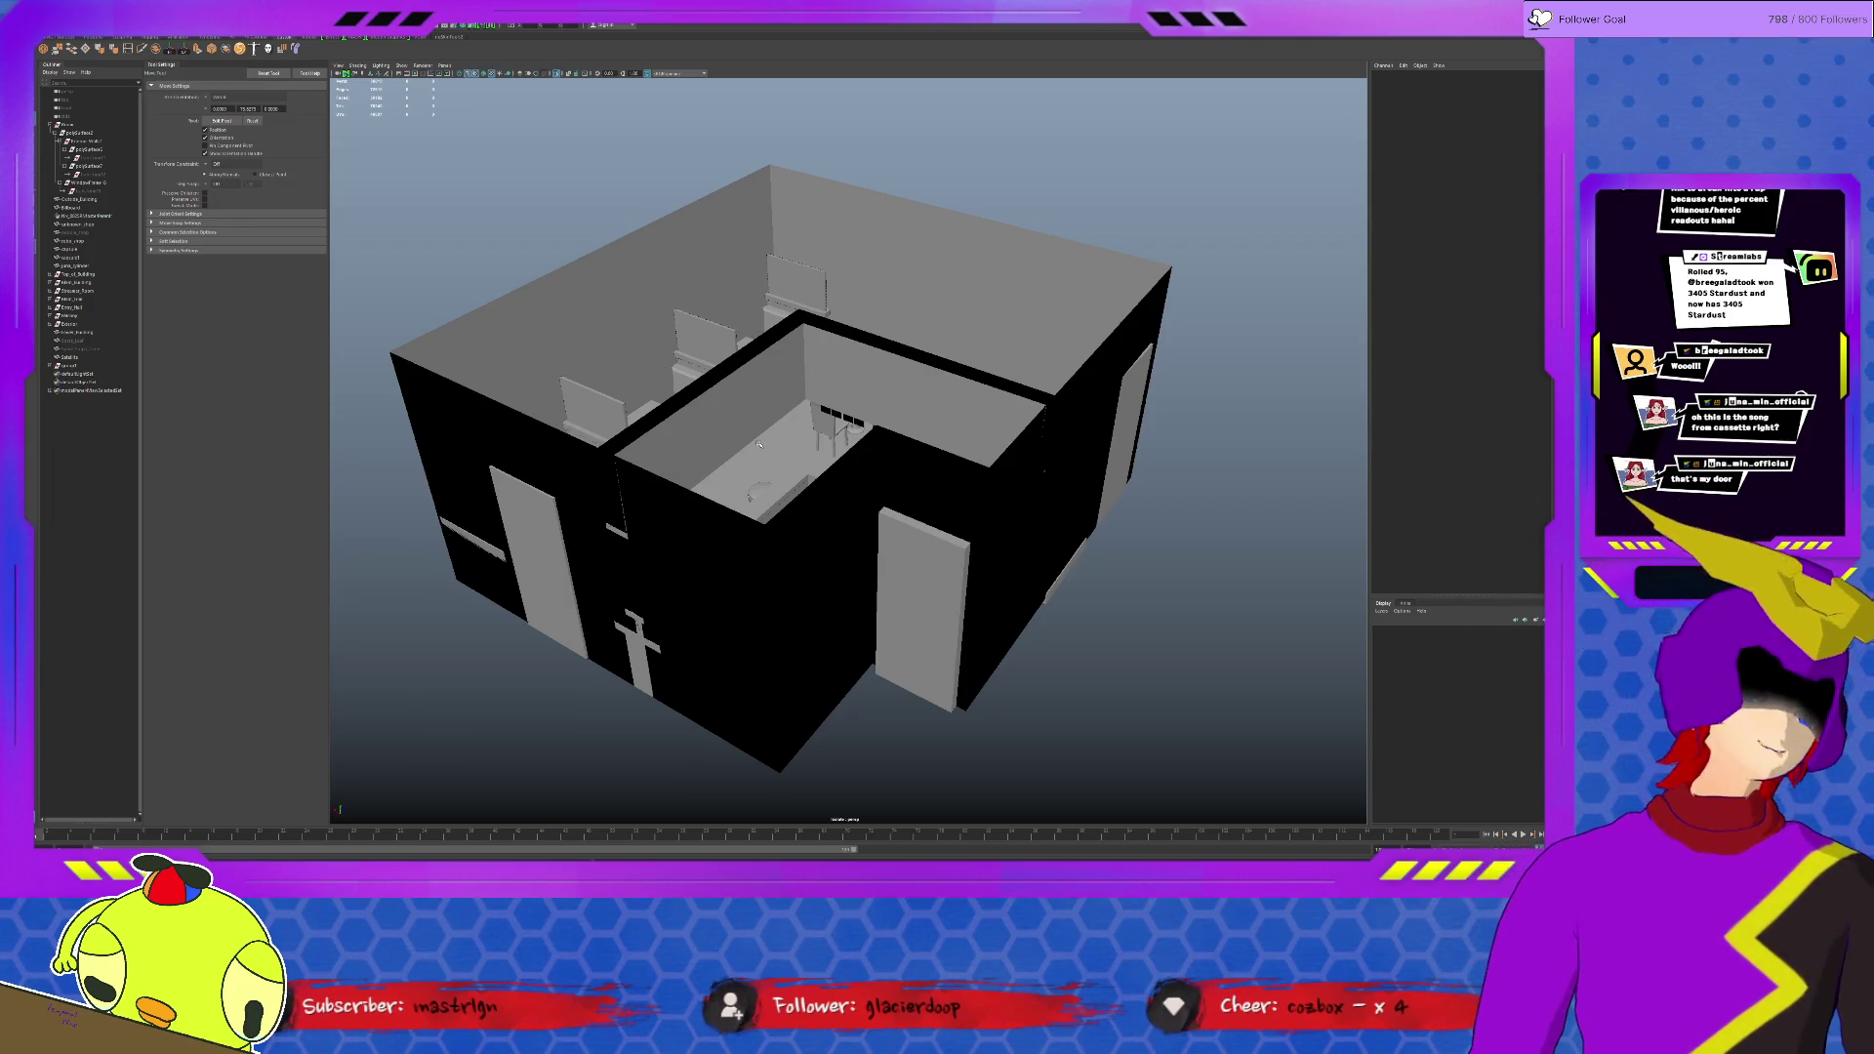
{"action": "scroll", "coordinate": [759, 445], "scroll_direction": "down", "scroll_amount": 3}
{"action": "mouse_move", "coordinate": [759, 445]}
{"action": "left_mouse_down", "text": "alt"}
{"action": "mouse_move", "coordinate": [821, 418]}
{"action": "mouse_move", "coordinate": [710, 352]}
{"action": "left_mouse_up", "text": "alt"}
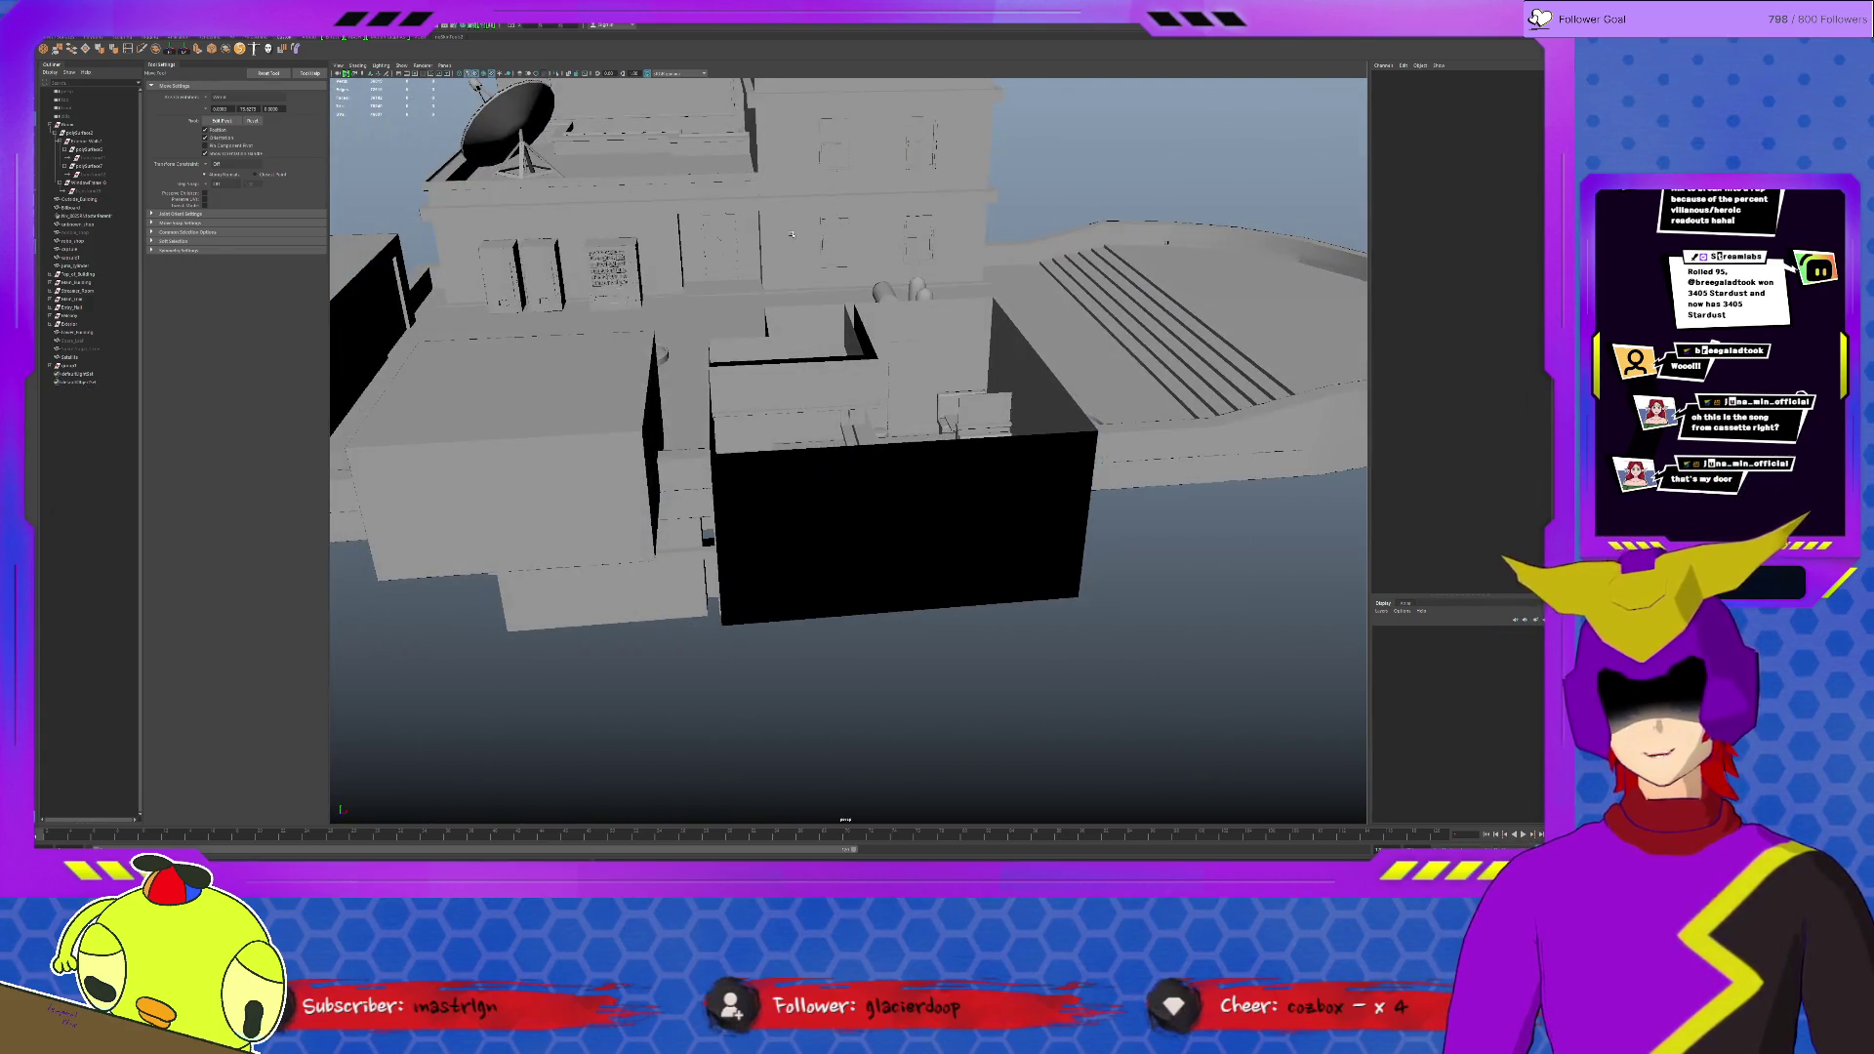
{"action": "left_click_drag", "start_coordinate": [955, 379], "coordinate": [944, 421], "text": "alt"}
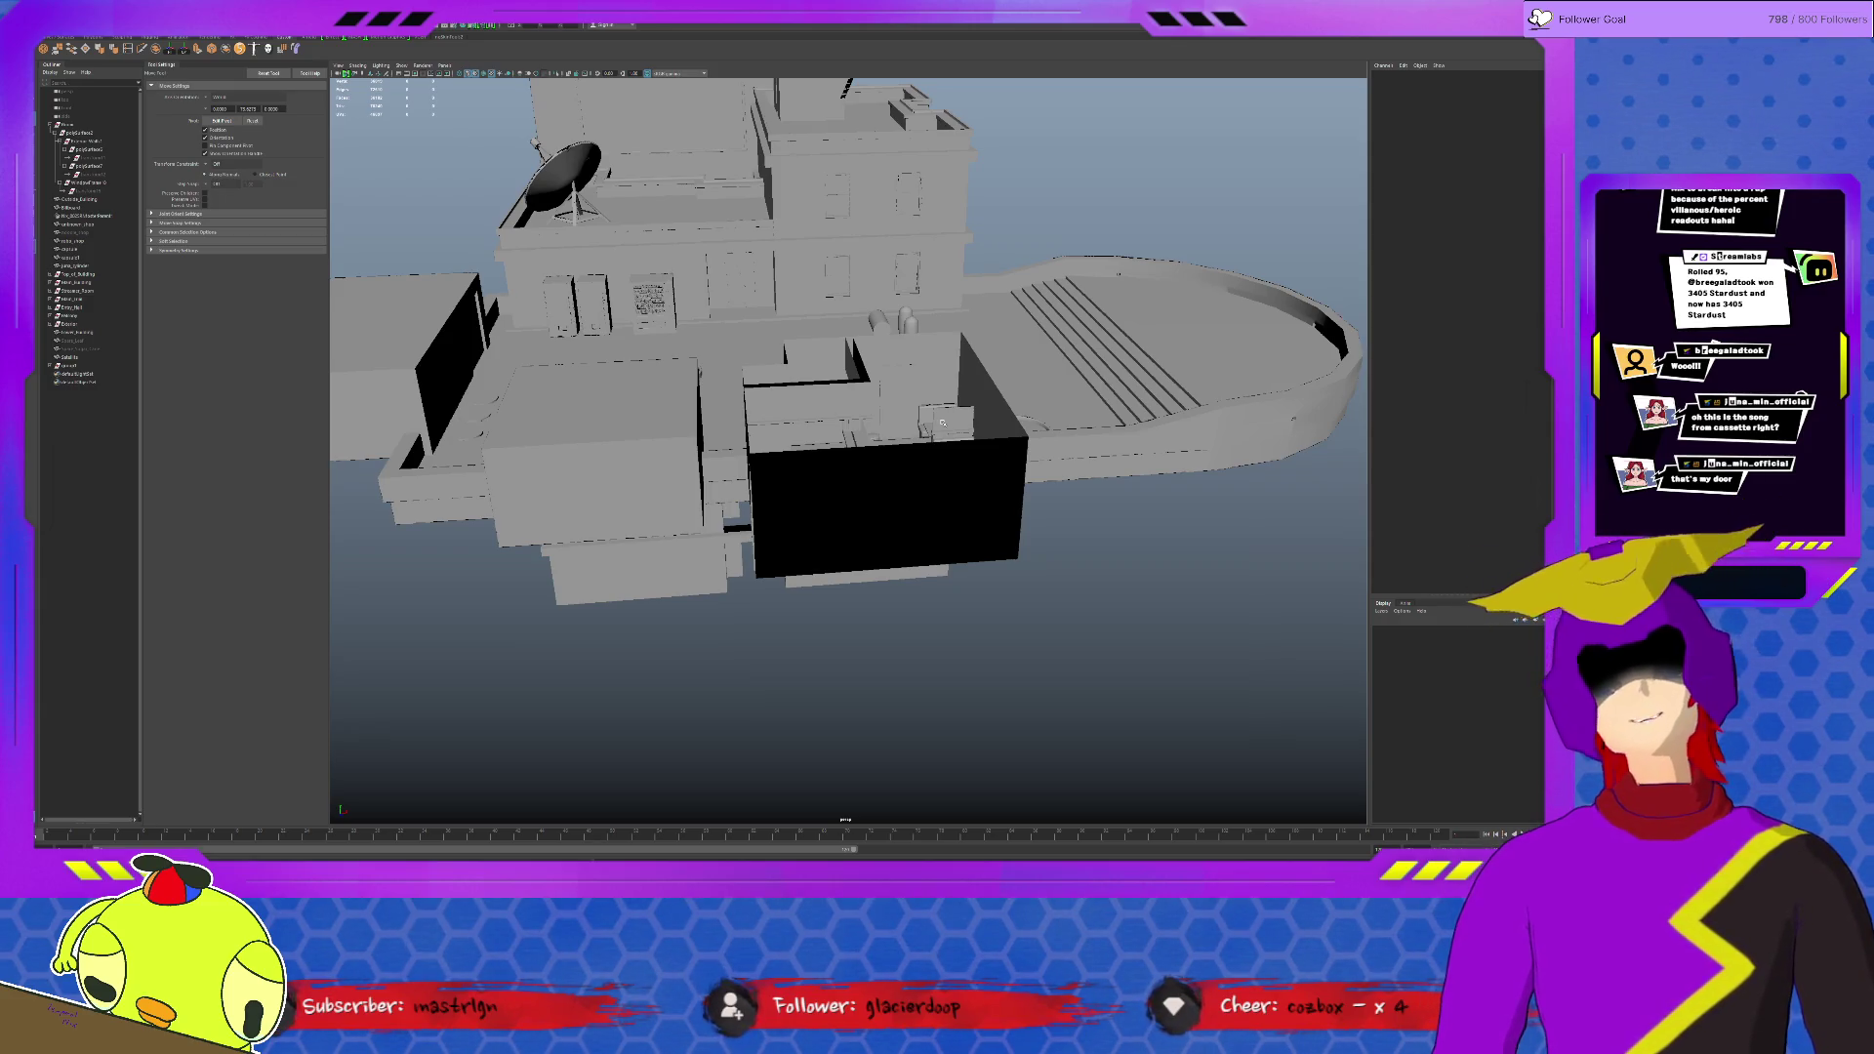
{"action": "scroll", "coordinate": [941, 424], "scroll_direction": "up", "scroll_amount": 3}
{"action": "scroll", "coordinate": [935, 421], "scroll_direction": "up", "scroll_amount": 2}
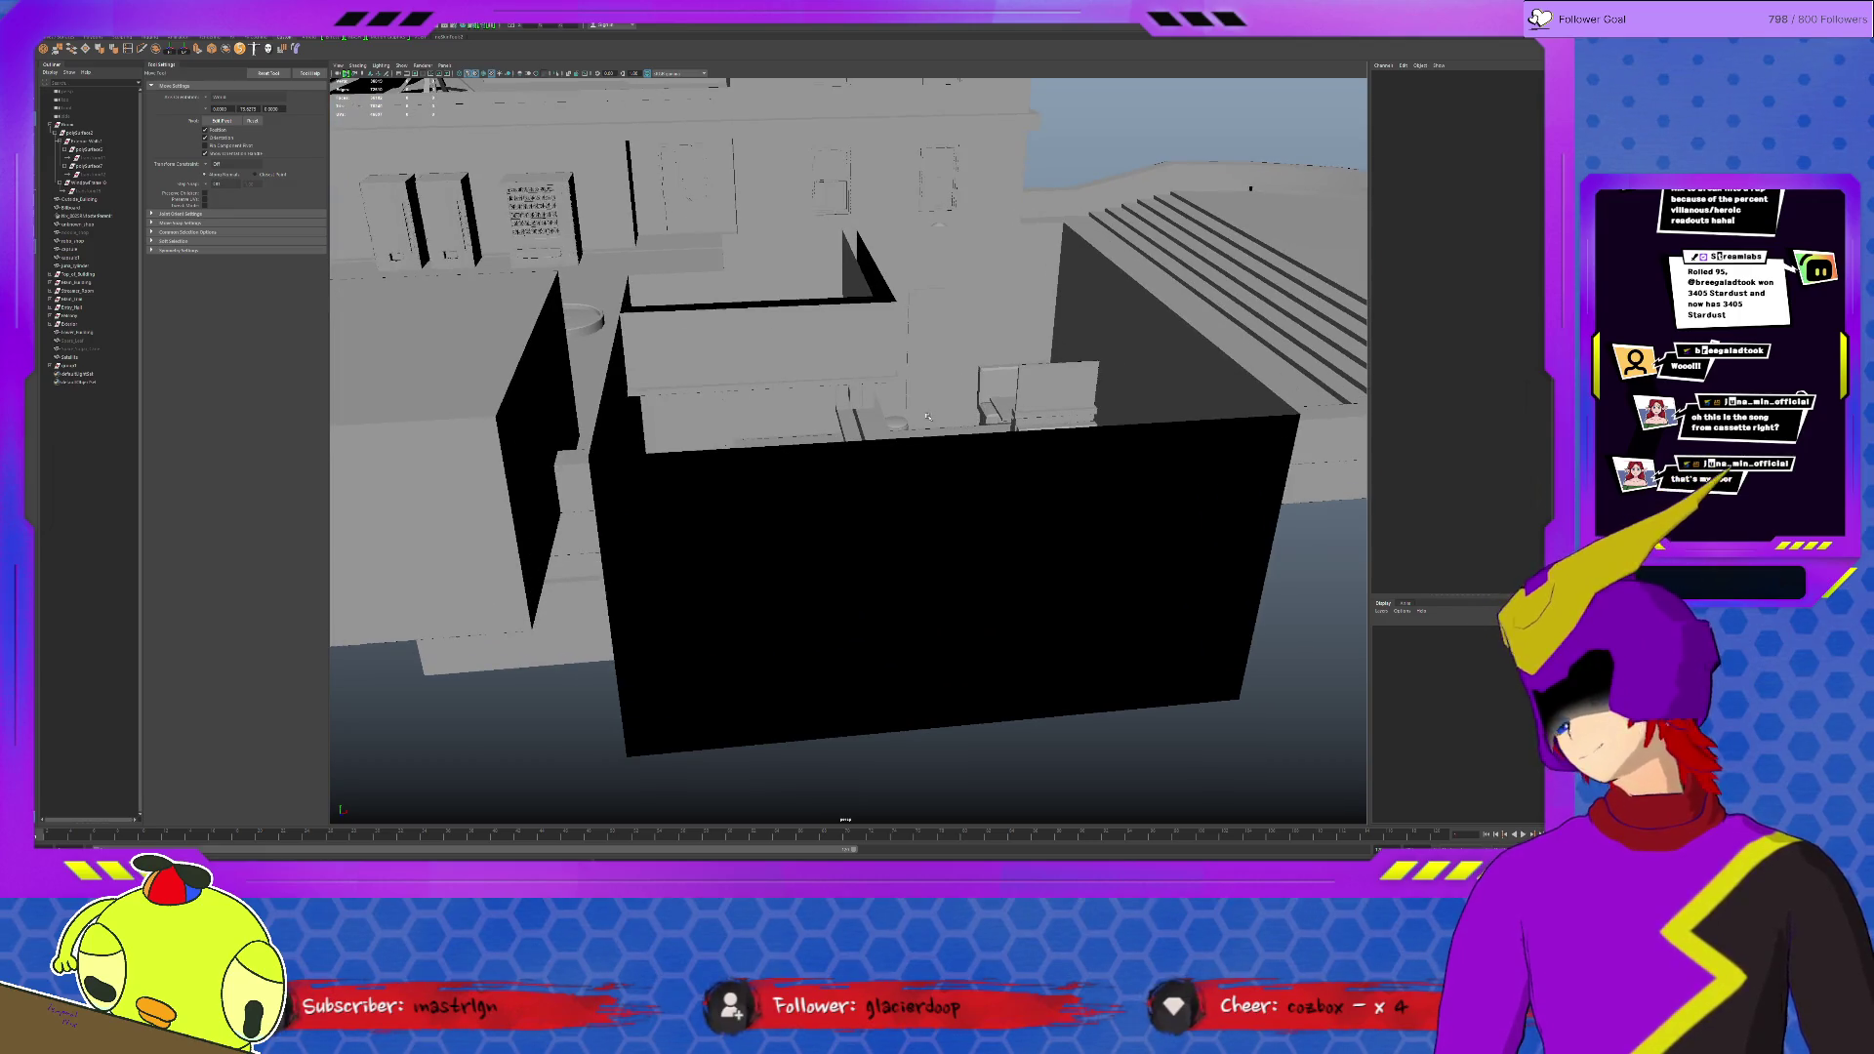
{"action": "scroll", "coordinate": [927, 422], "scroll_direction": "up", "scroll_amount": 4}
{"action": "scroll", "coordinate": [938, 468], "scroll_direction": "up", "scroll_amount": 3}
{"action": "scroll", "coordinate": [951, 508], "scroll_direction": "up", "scroll_amount": 3}
{"action": "scroll", "coordinate": [951, 507], "scroll_direction": "down", "scroll_amount": 5}
{"action": "mouse_move", "coordinate": [949, 509]}
{"action": "left_mouse_down", "text": "alt"}
{"action": "mouse_move", "coordinate": [996, 498]}
{"action": "mouse_move", "coordinate": [783, 532]}
{"action": "left_mouse_up", "text": "alt"}
{"action": "scroll", "coordinate": [1000, 494], "scroll_direction": "up", "scroll_amount": 2}
{"action": "scroll", "coordinate": [879, 521], "scroll_direction": "up", "scroll_amount": 3}
{"action": "scroll", "coordinate": [864, 528], "scroll_direction": "up", "scroll_amount": 3}
{"action": "scroll", "coordinate": [858, 528], "scroll_direction": "up", "scroll_amount": 2}
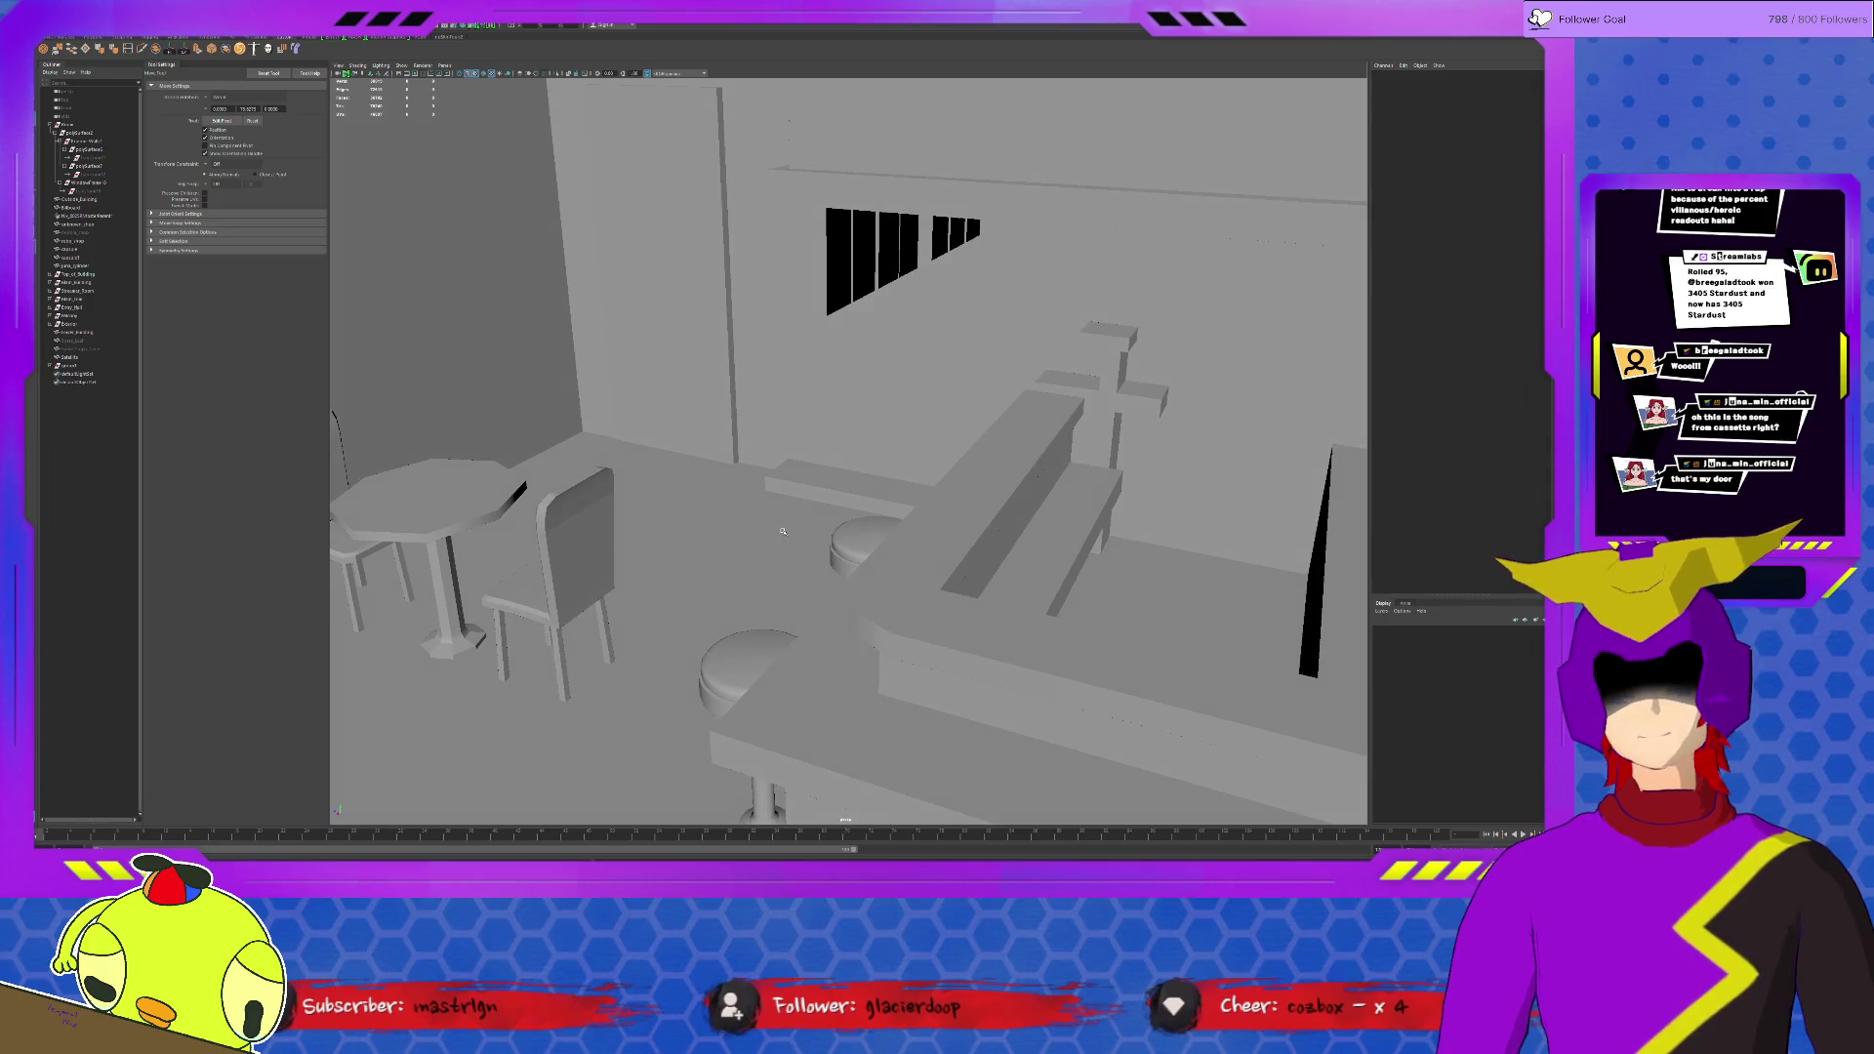
{"action": "scroll", "coordinate": [782, 532], "scroll_direction": "down", "scroll_amount": 5}
{"action": "scroll", "coordinate": [824, 548], "scroll_direction": "down", "scroll_amount": 3}
{"action": "left_click_drag", "start_coordinate": [824, 548], "coordinate": [895, 557], "text": "alt"}
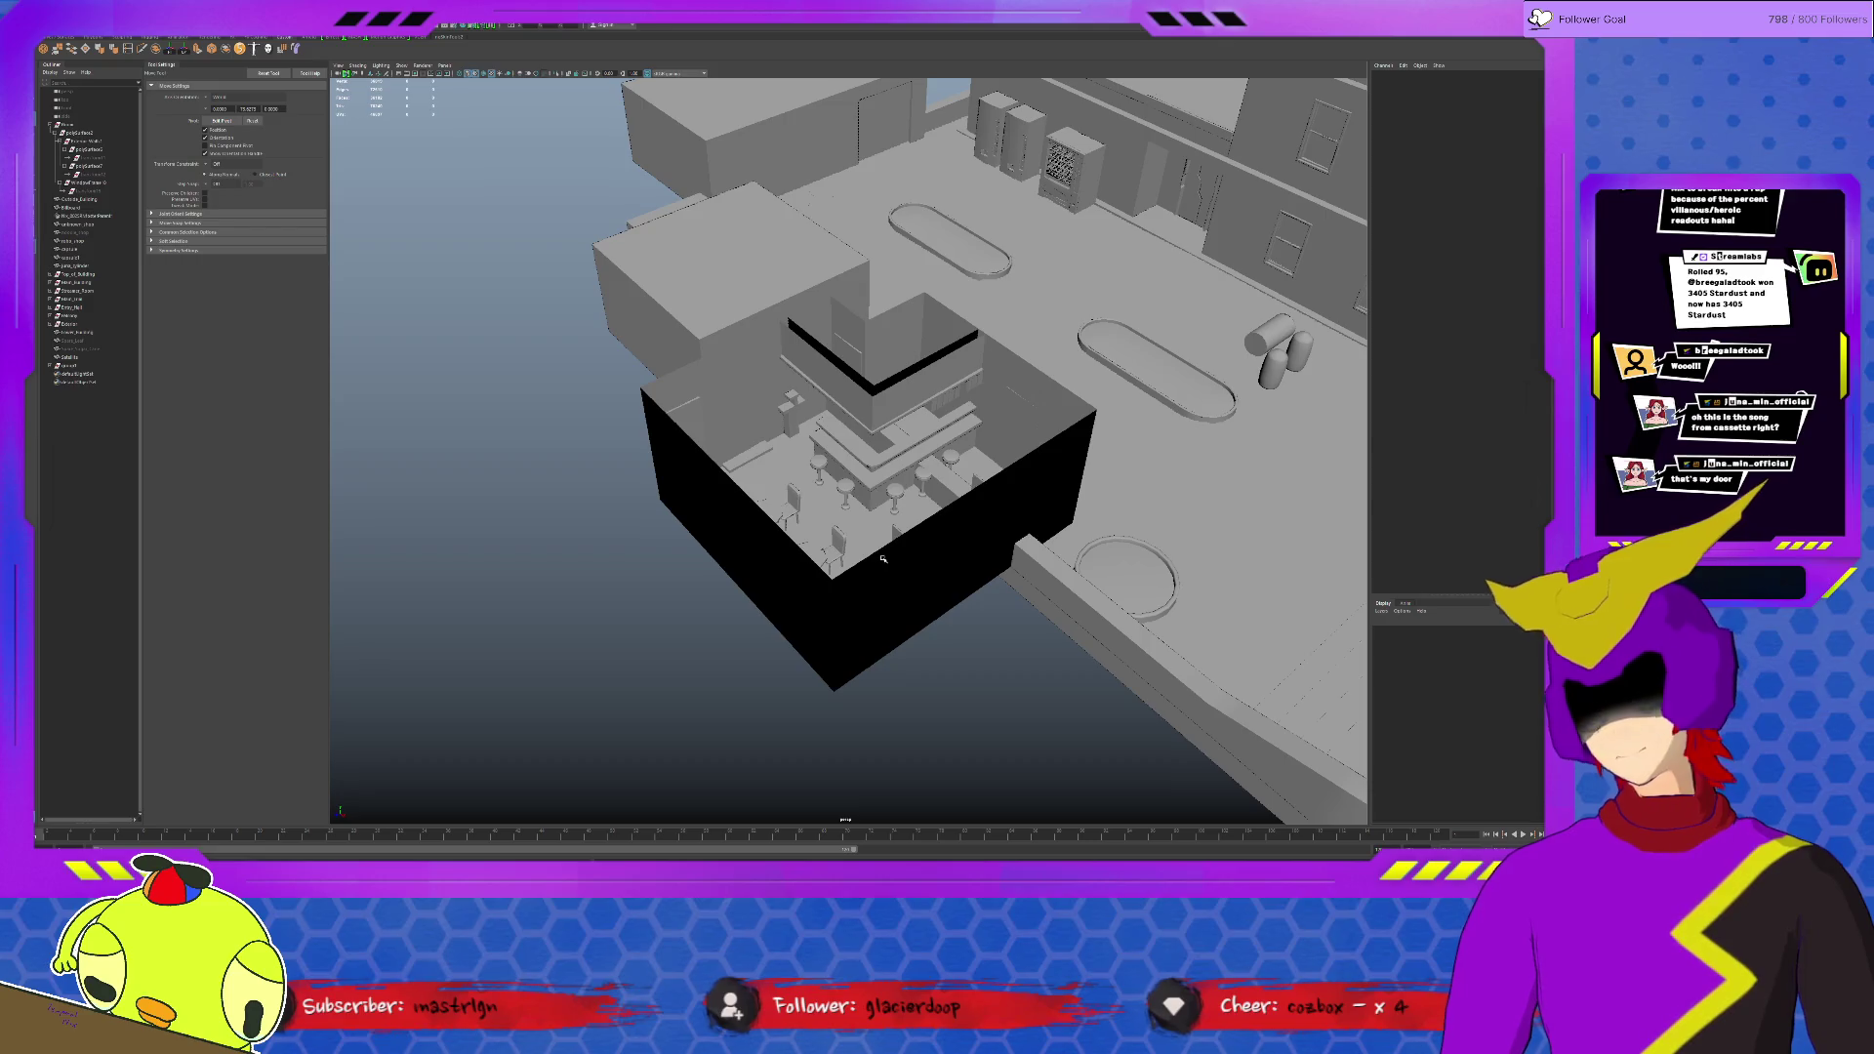
{"action": "scroll", "coordinate": [882, 558], "scroll_direction": "up", "scroll_amount": 5}
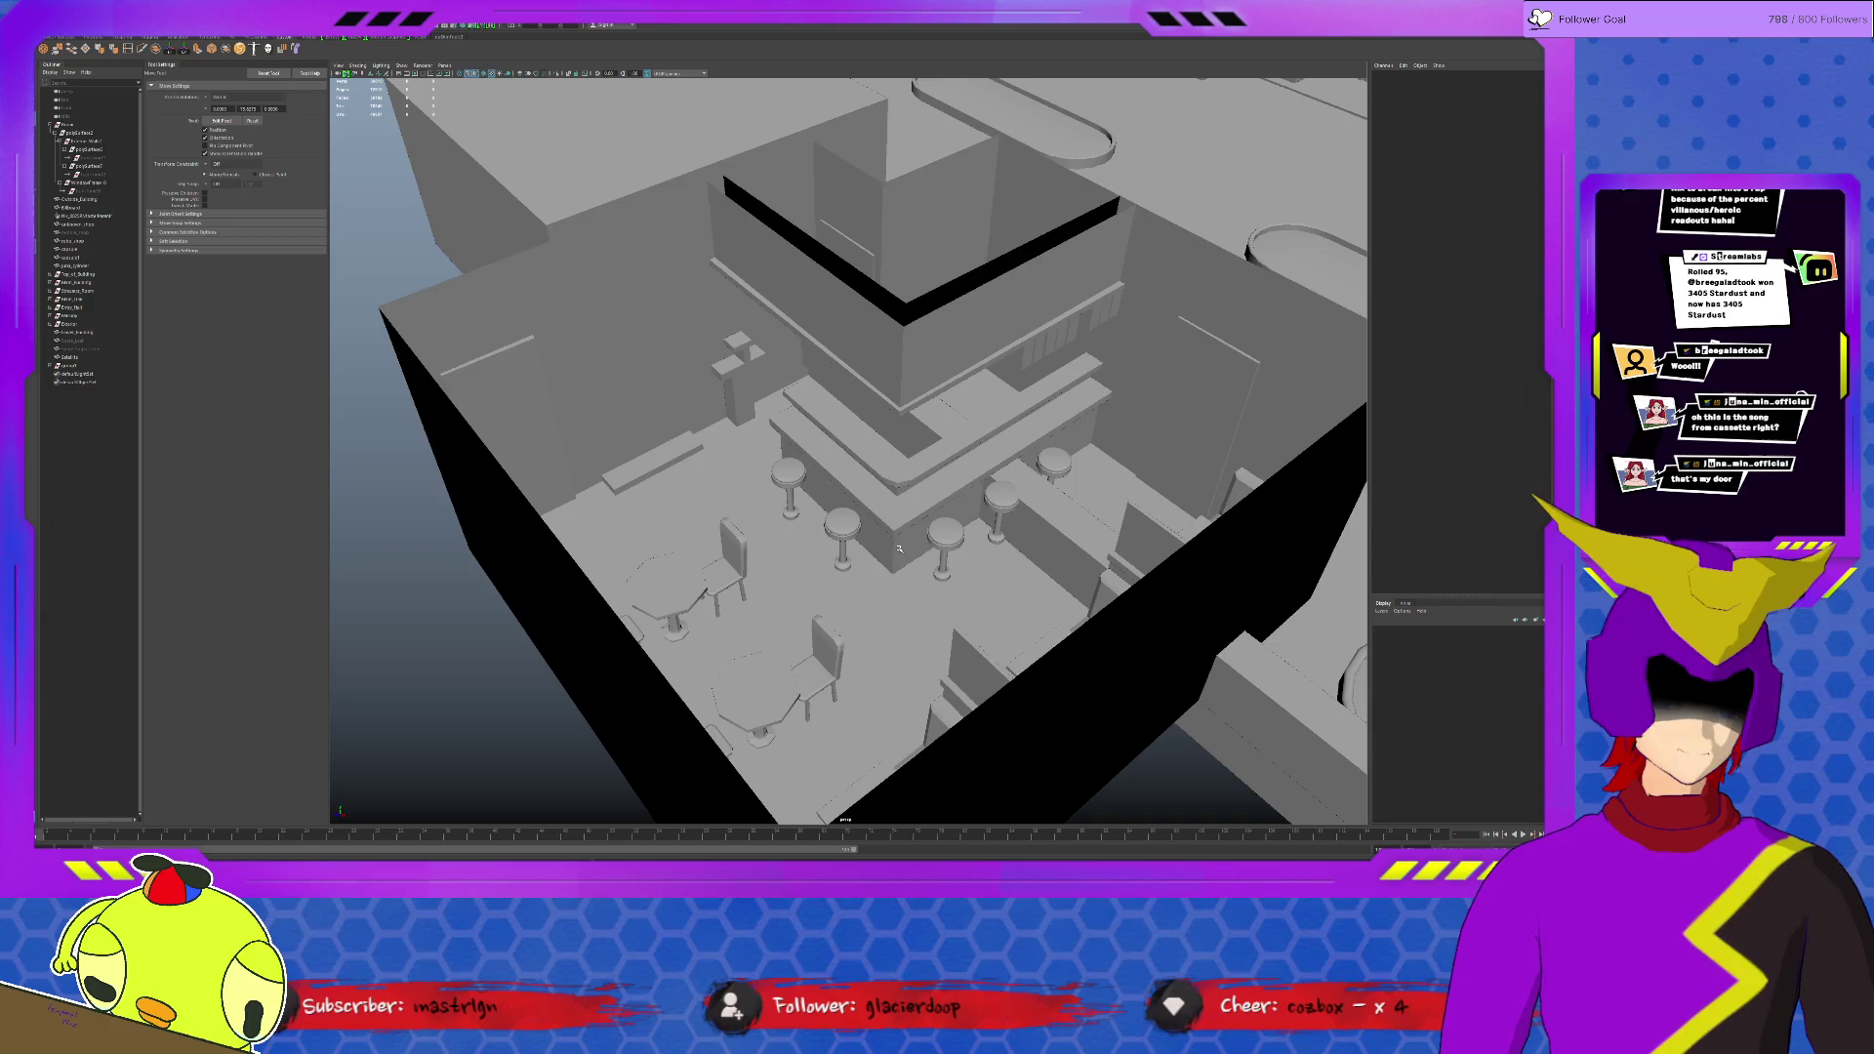
{"action": "scroll", "coordinate": [901, 552], "scroll_direction": "down", "scroll_amount": 3}
{"action": "scroll", "coordinate": [900, 555], "scroll_direction": "down", "scroll_amount": 2}
{"action": "scroll", "coordinate": [902, 563], "scroll_direction": "down", "scroll_amount": 3}
{"action": "mouse_move", "coordinate": [903, 563]}
{"action": "left_mouse_down", "text": "alt"}
{"action": "mouse_move", "coordinate": [1061, 569]}
{"action": "mouse_move", "coordinate": [920, 558]}
{"action": "left_mouse_up", "text": "alt"}
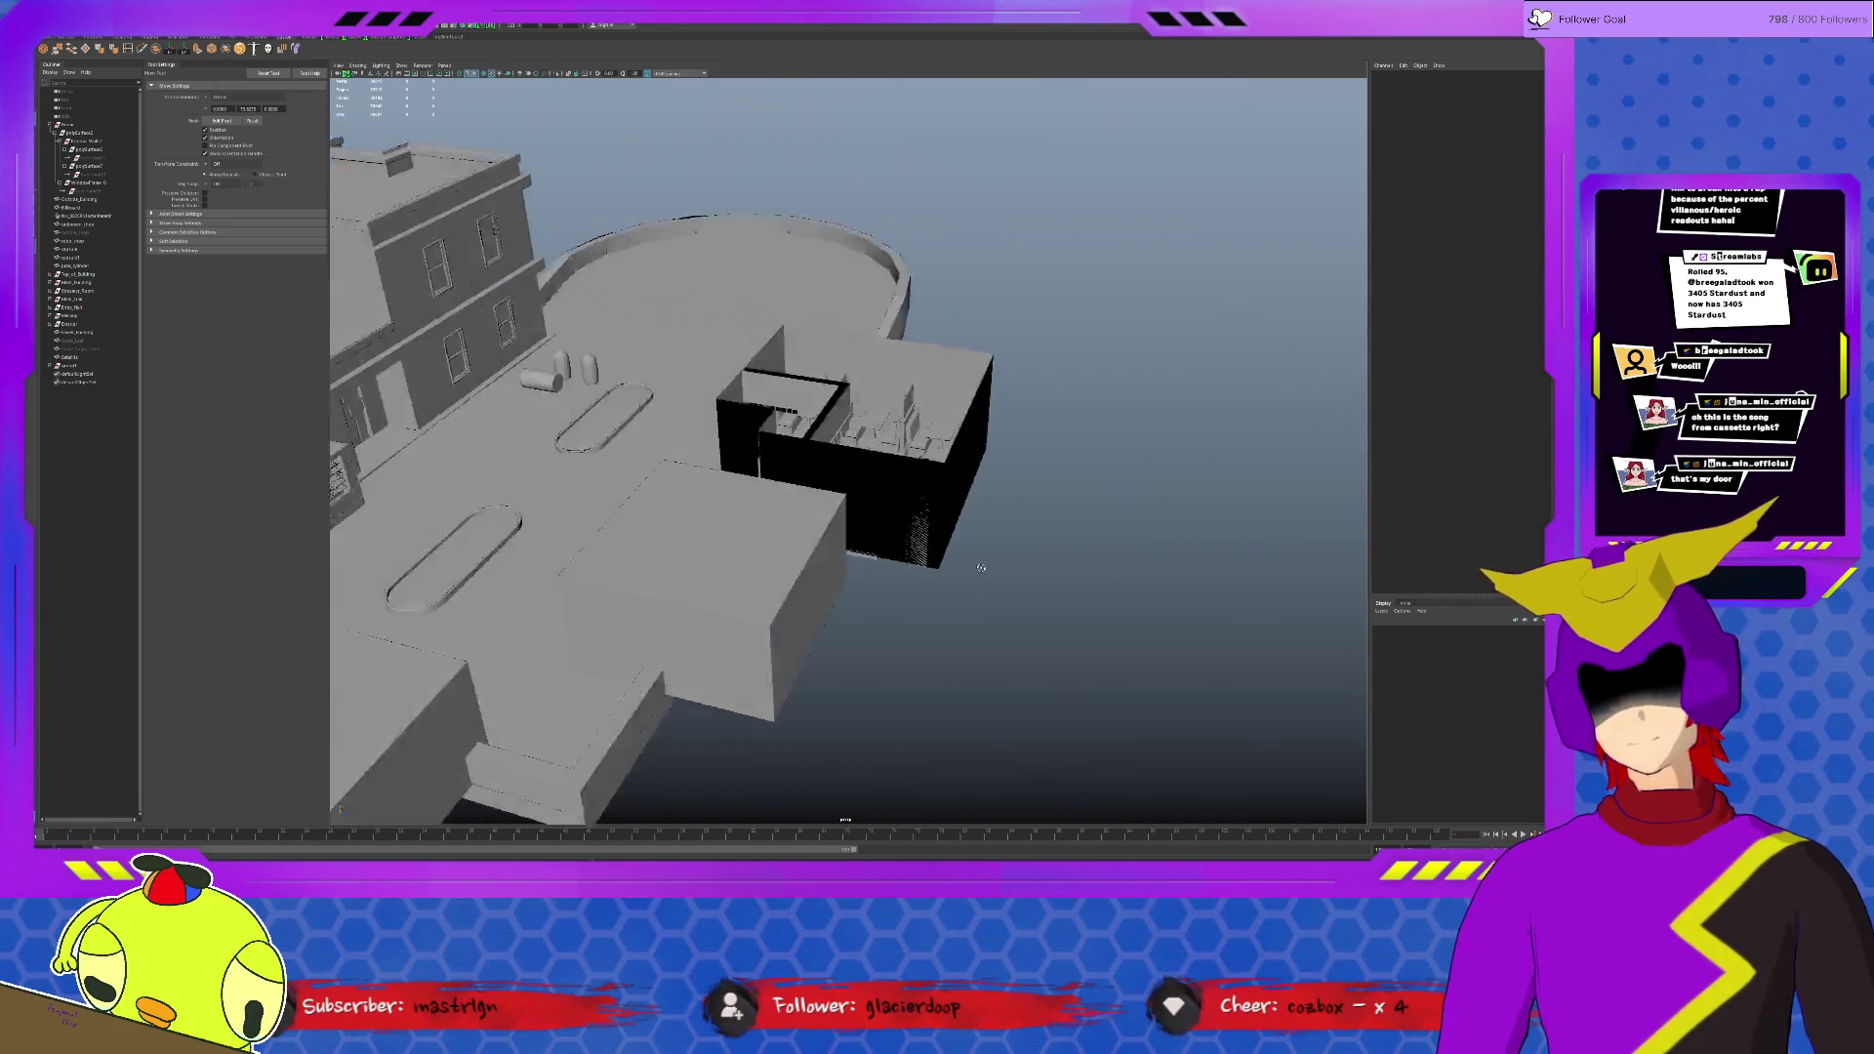
{"action": "scroll", "coordinate": [920, 559], "scroll_direction": "up", "scroll_amount": 2}
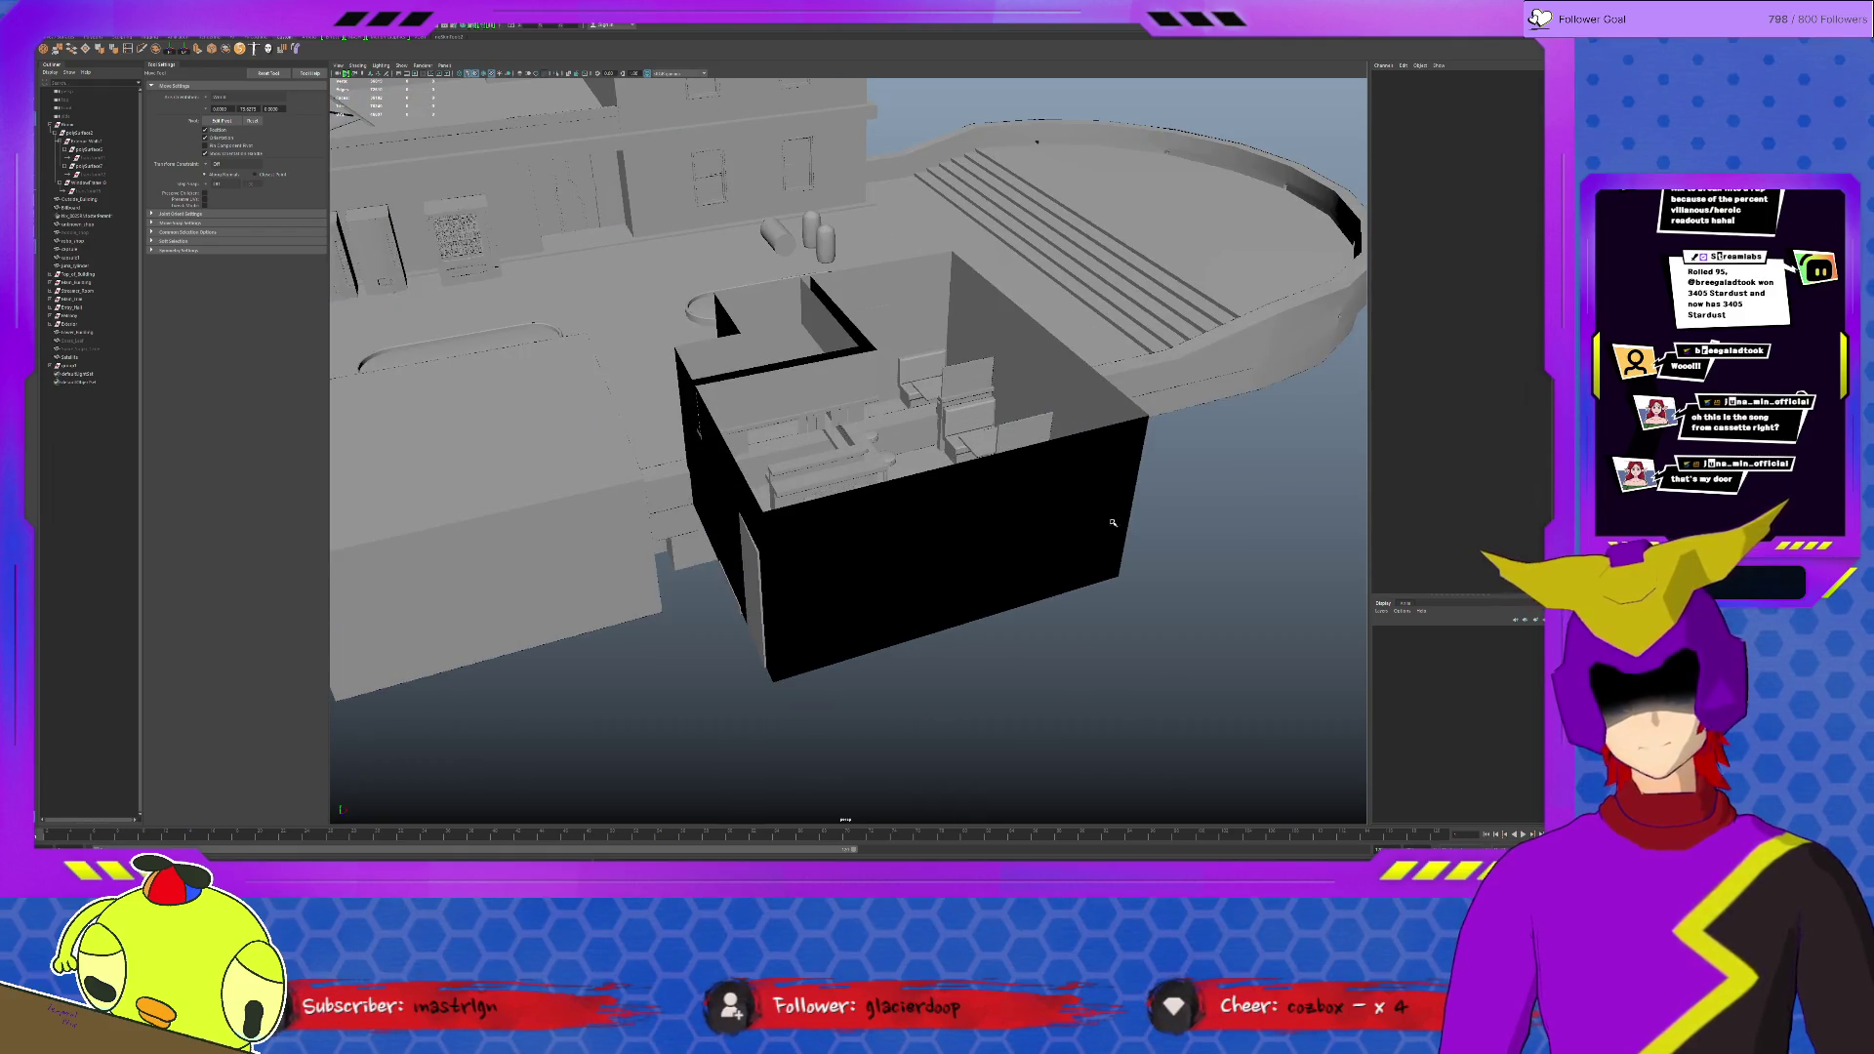
Step: From a near top-down view, select the flat box beside the café and slide it to the left
{"action": "left_click_drag", "start_coordinate": [1113, 522], "coordinate": [1075, 524], "text": "alt"}
{"action": "left_click", "coordinate": [966, 384]}
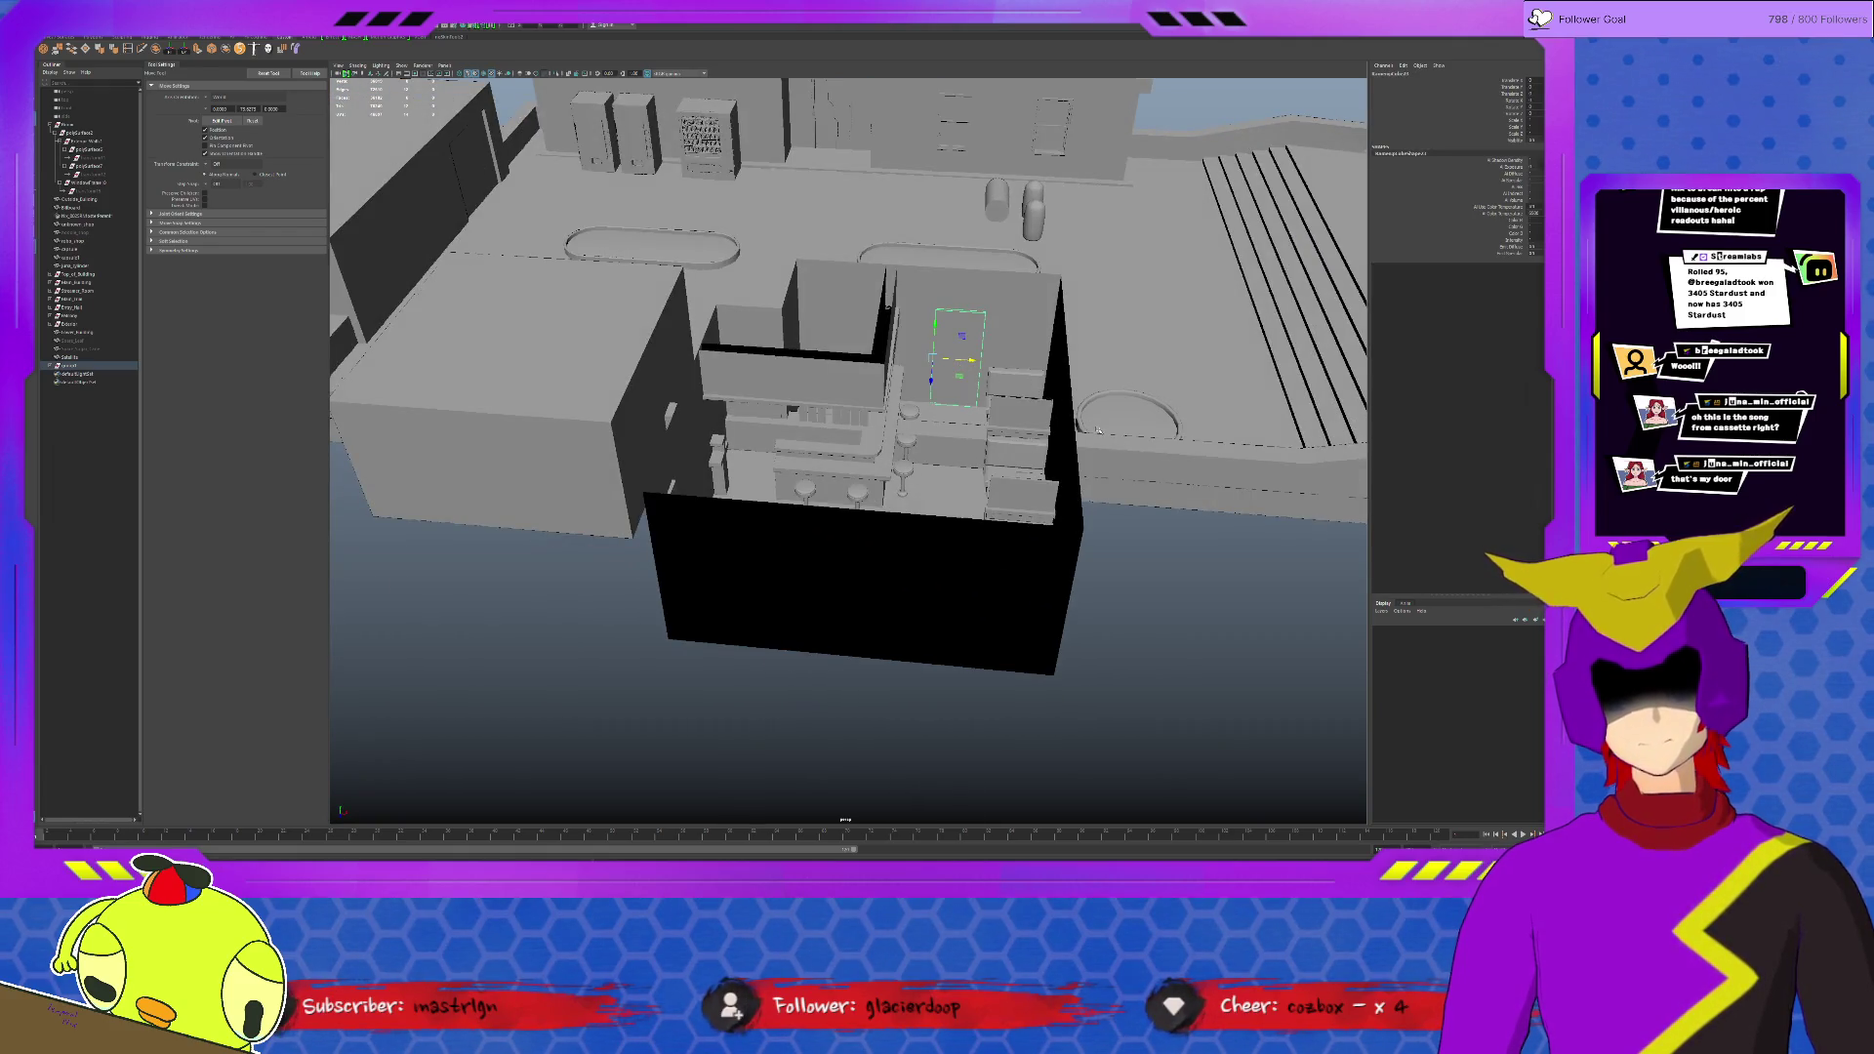
{"action": "left_click_drag", "start_coordinate": [1096, 428], "coordinate": [1048, 384], "text": "alt"}
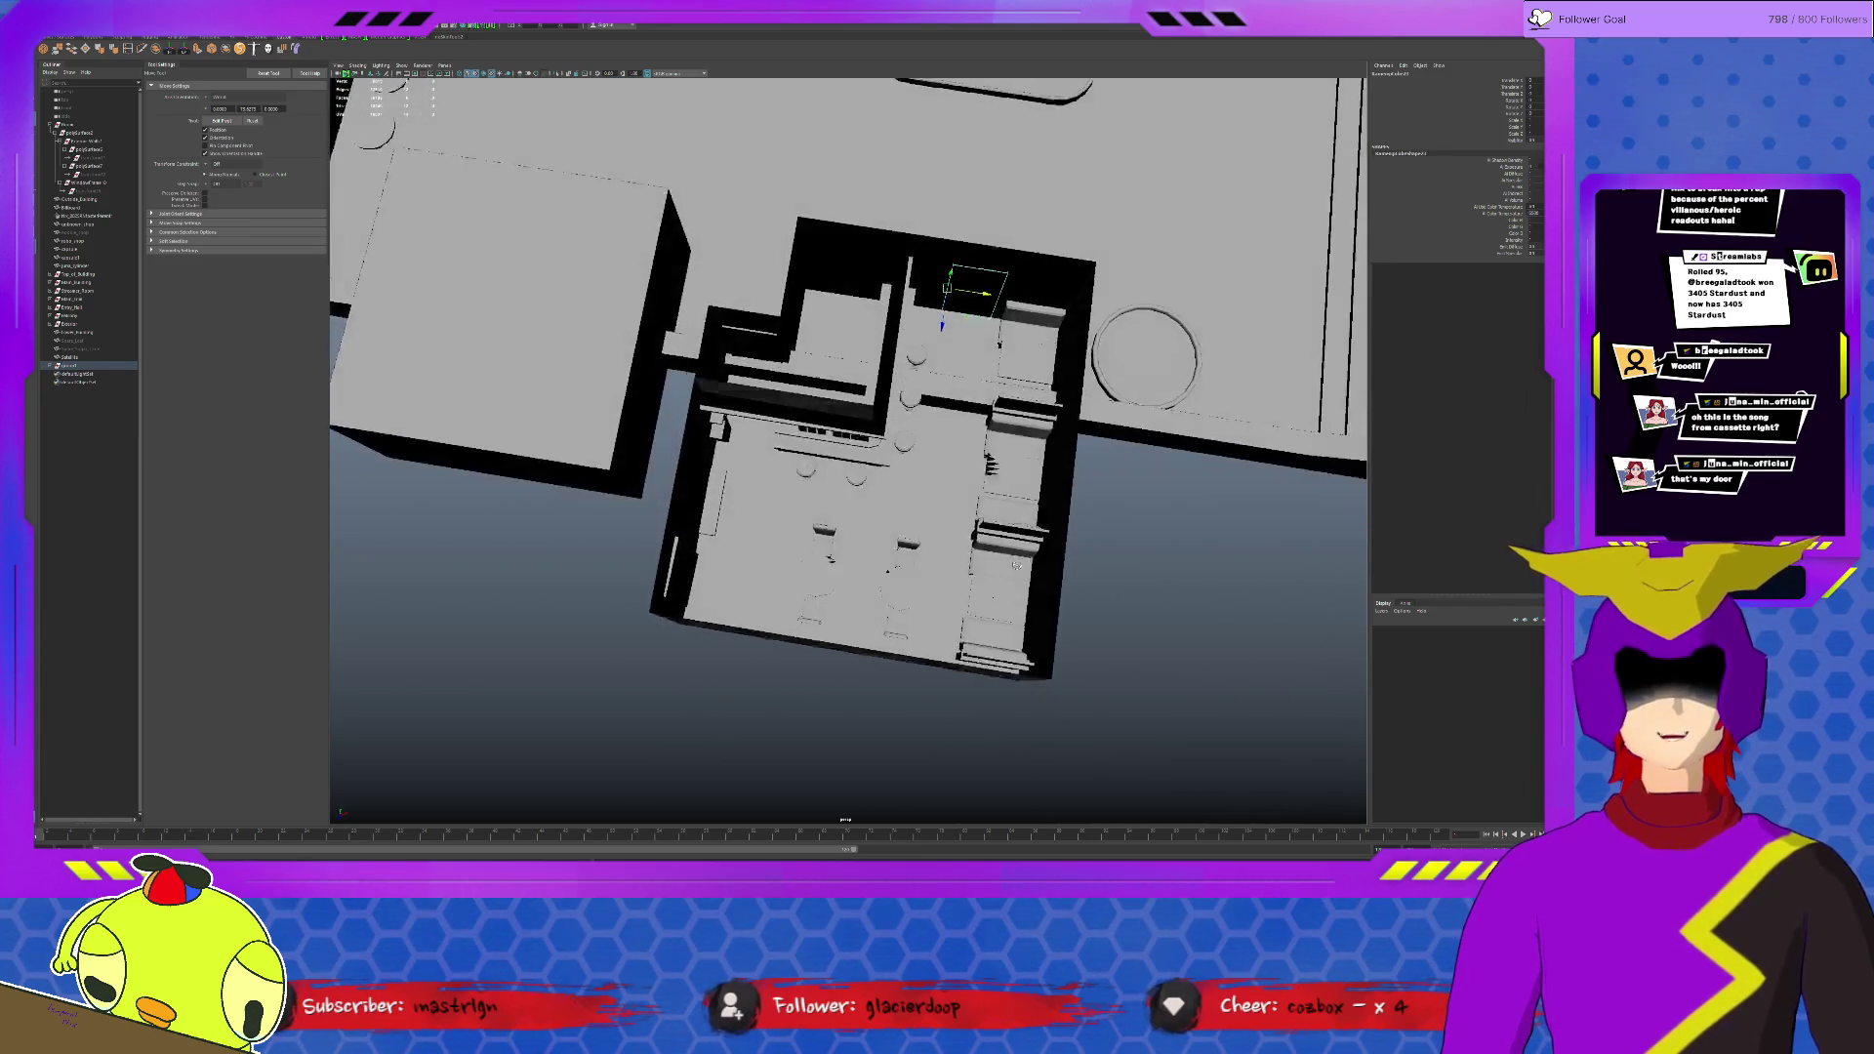
{"action": "left_click_drag", "start_coordinate": [995, 538], "coordinate": [1018, 571], "text": "alt"}
{"action": "scroll", "coordinate": [1018, 569], "scroll_direction": "down", "scroll_amount": 5}
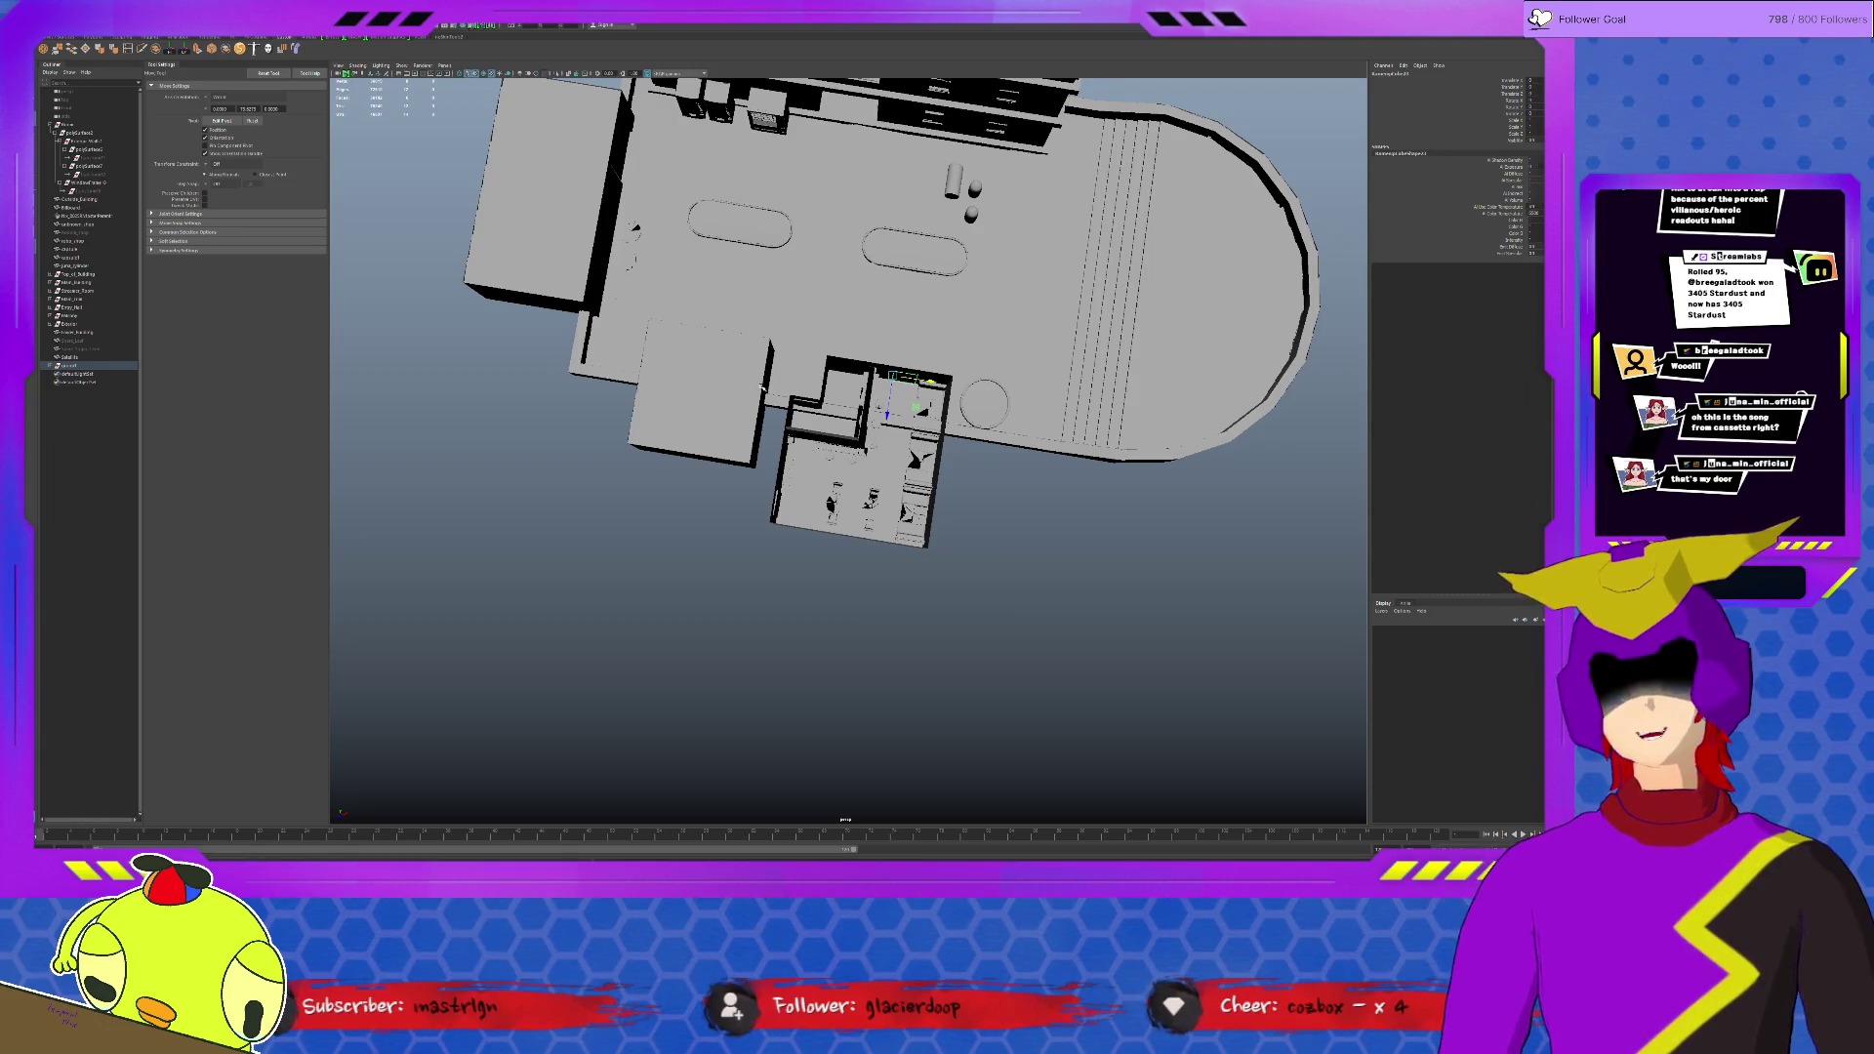
{"action": "scroll", "coordinate": [759, 388], "scroll_direction": "up", "scroll_amount": 1}
{"action": "scroll", "coordinate": [820, 396], "scroll_direction": "up", "scroll_amount": 4}
{"action": "left_click", "coordinate": [736, 454]}
{"action": "mouse_move", "coordinate": [677, 312]}
{"action": "left_mouse_down"}
{"action": "mouse_move", "coordinate": [571, 315]}
{"action": "mouse_move", "coordinate": [879, 440]}
{"action": "left_mouse_up"}
Step: Check the café room and its corner door piece, then step back and forth through recent view changes
{"action": "left_click", "coordinate": [978, 540]}
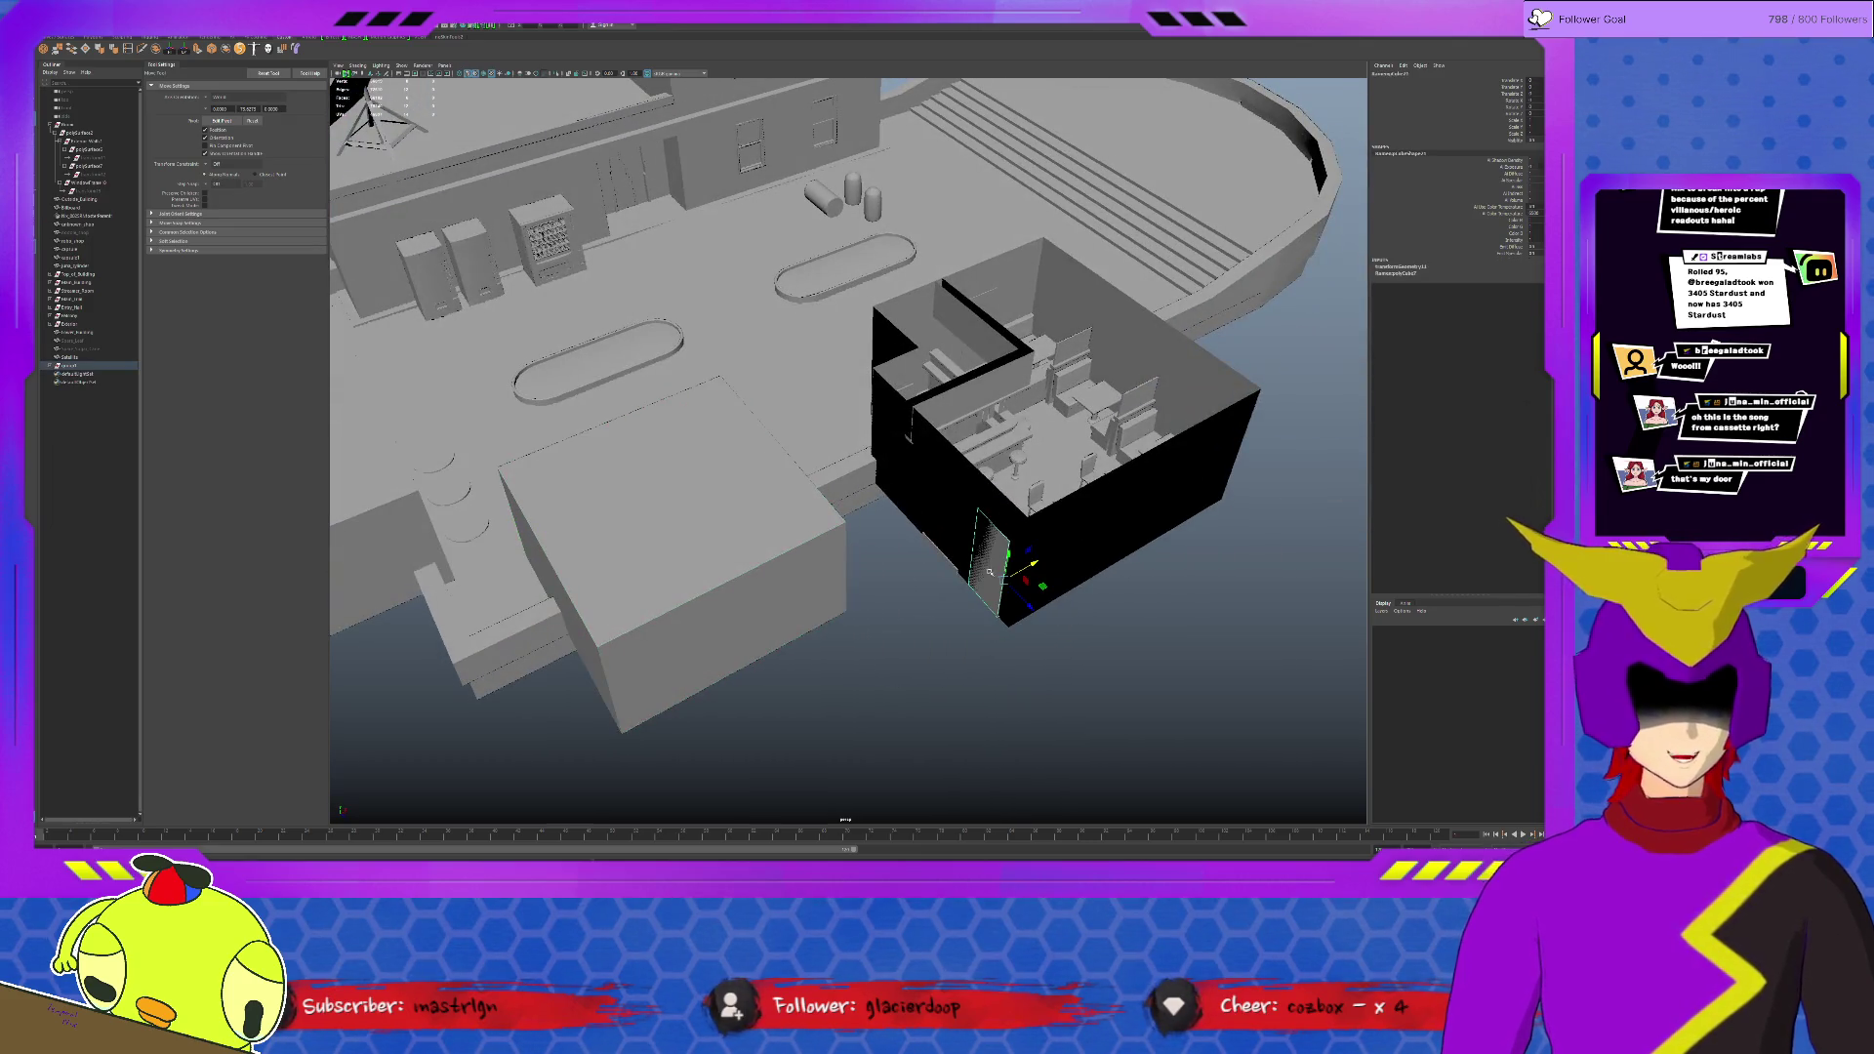
{"action": "left_click", "coordinate": [999, 557]}
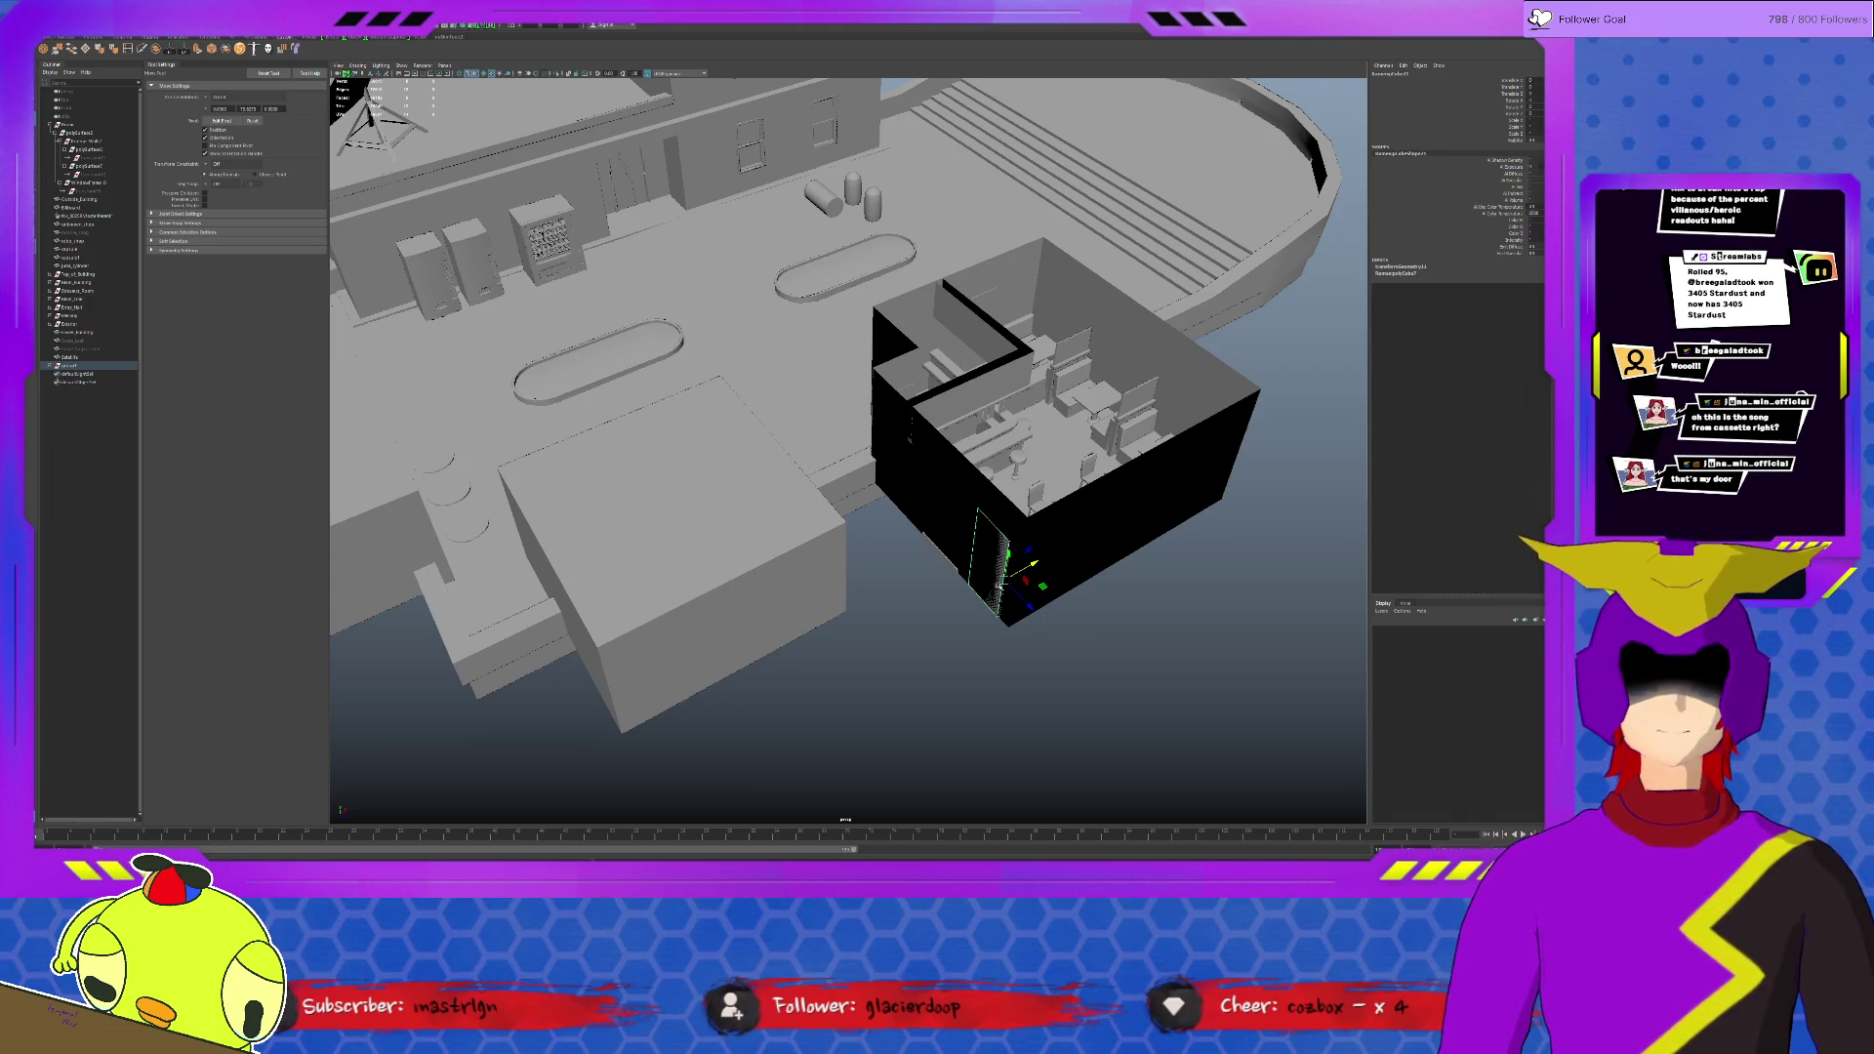
{"action": "left_click", "coordinate": [939, 640]}
{"action": "left_click_drag", "start_coordinate": [938, 641], "coordinate": [937, 439], "text": "alt"}
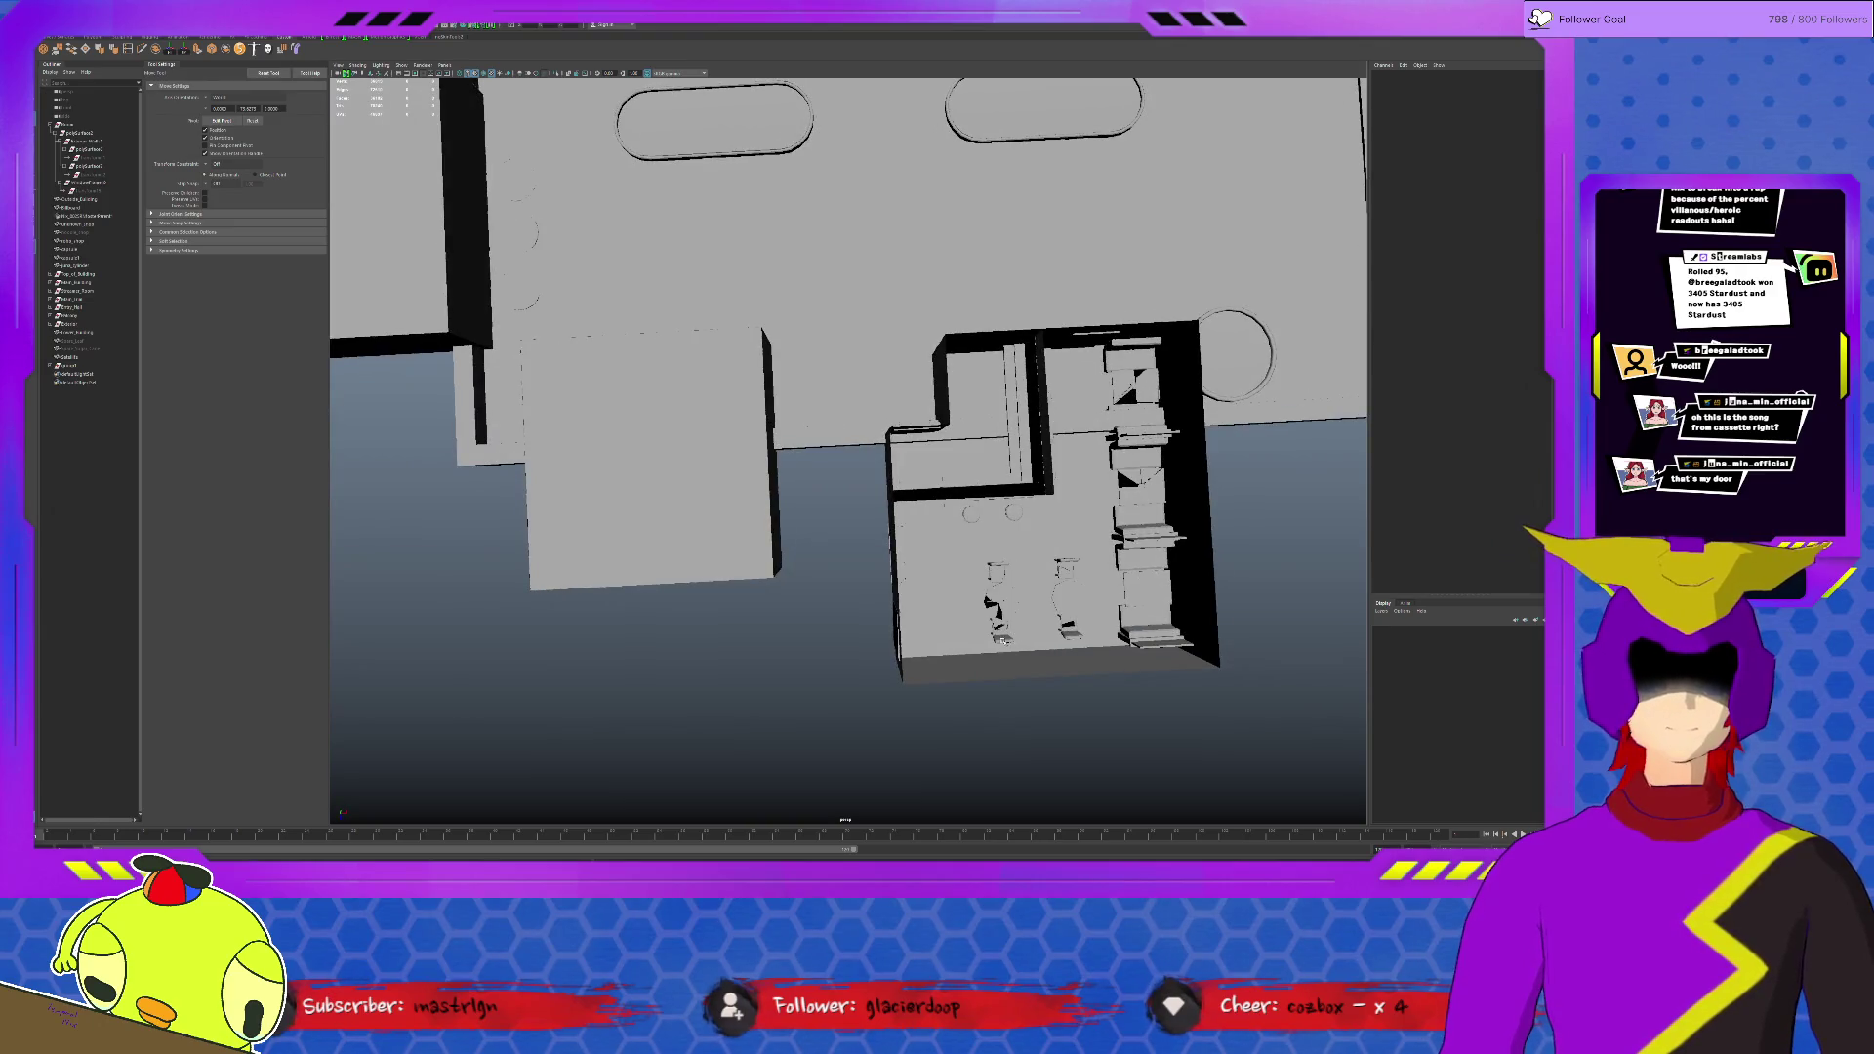
{"action": "key", "text": "bracketleft"}
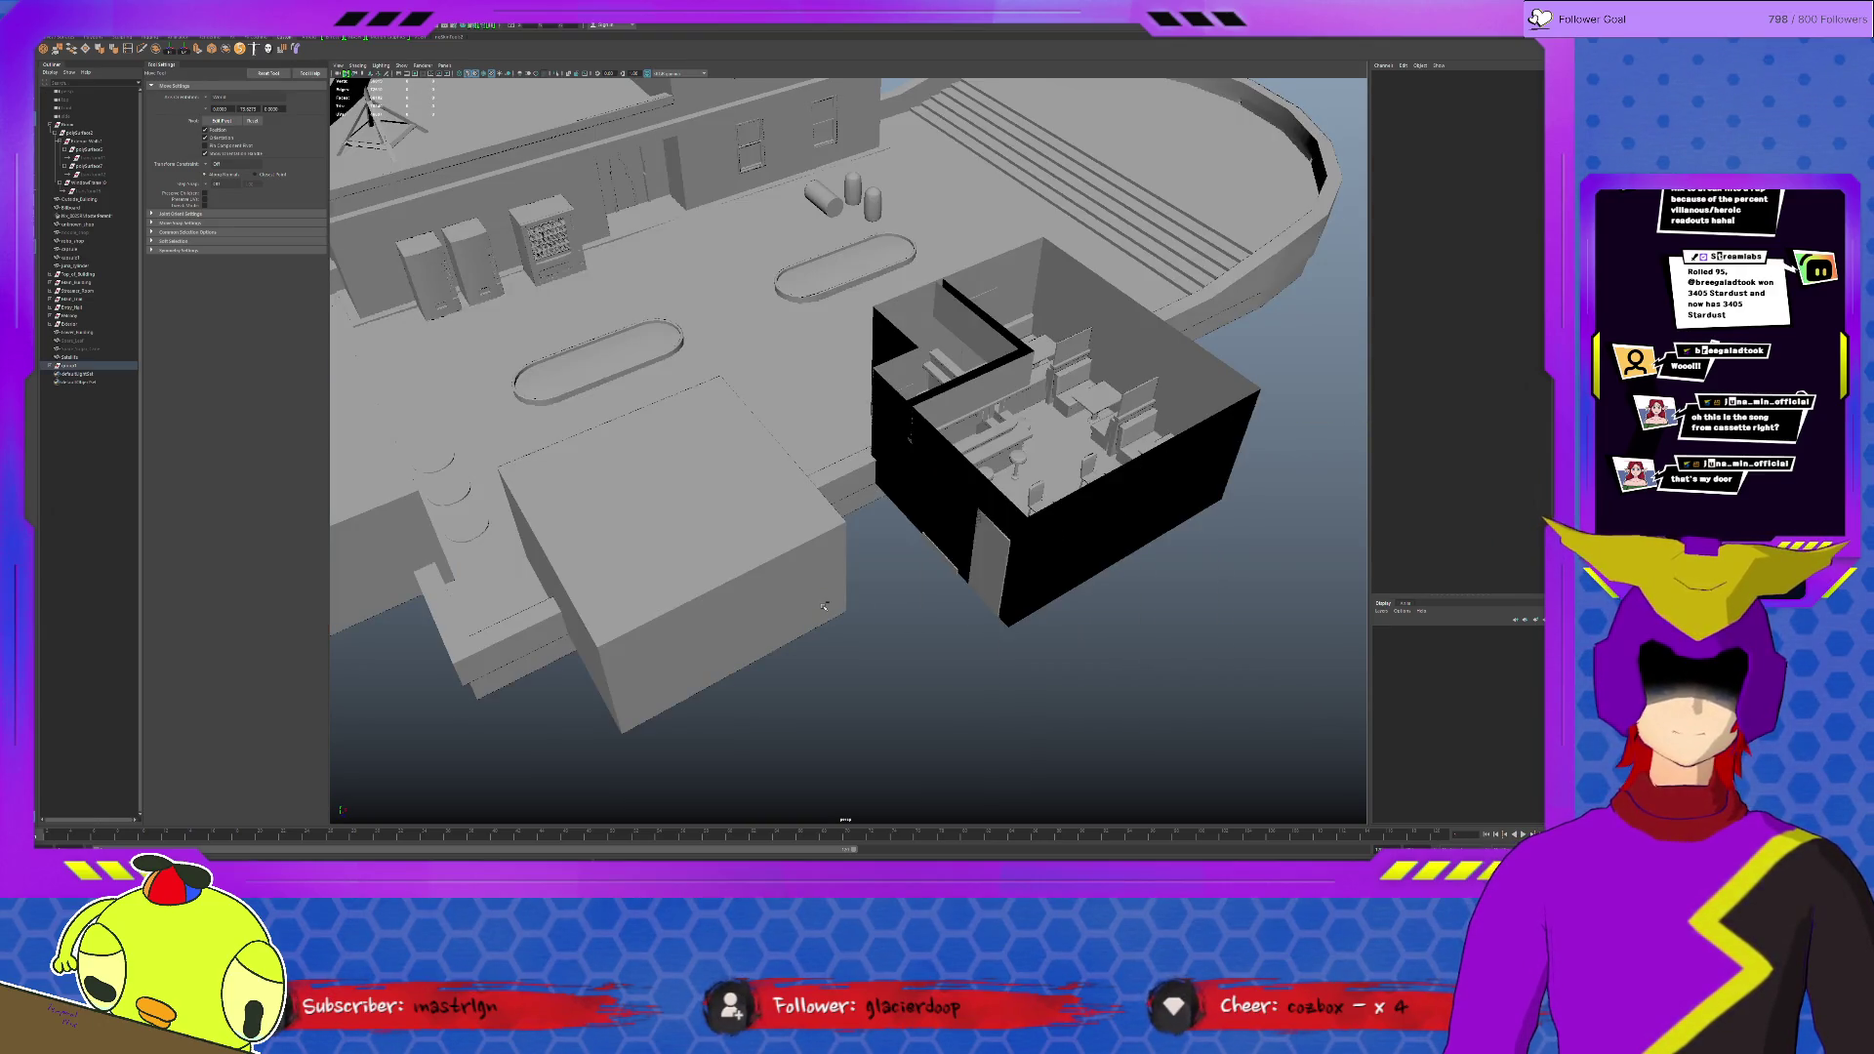
{"action": "key", "text": "ctrl+z"}
{"action": "key", "text": "ctrl+z"}
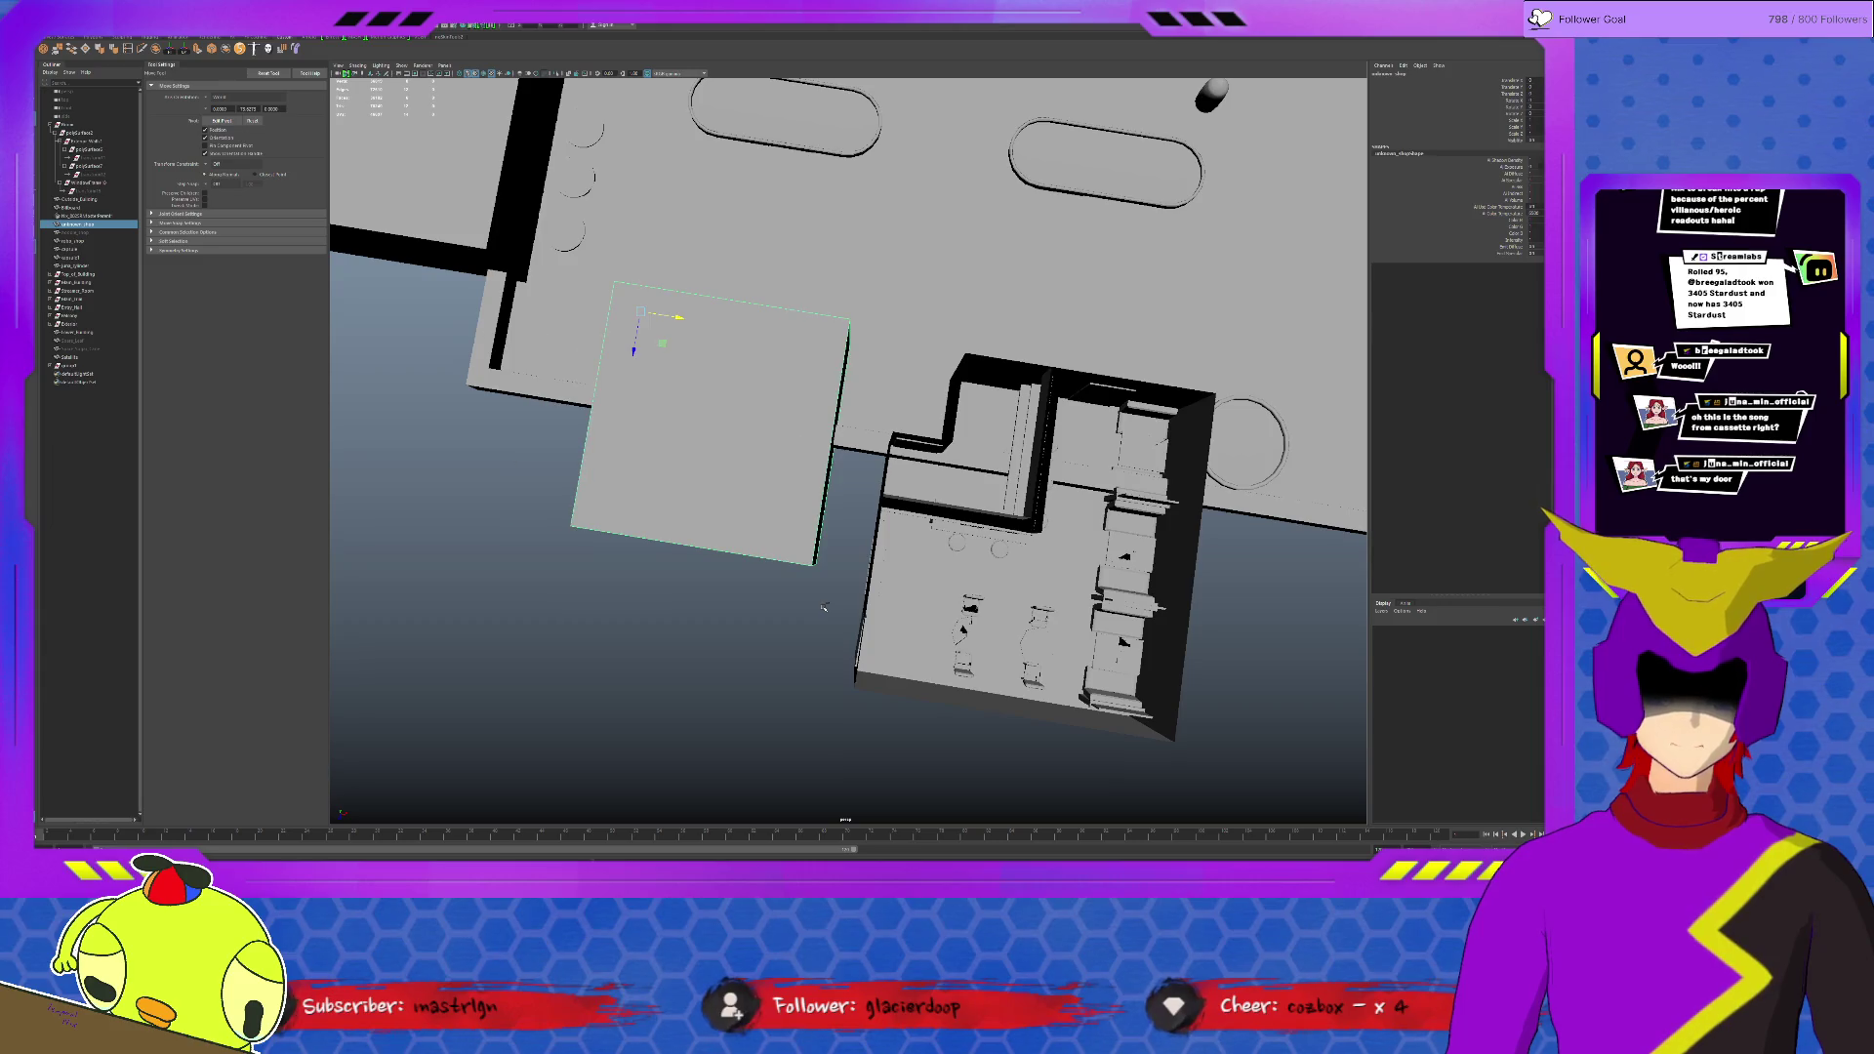
{"action": "key", "text": "ctrl+z"}
{"action": "key", "text": "ctrl+z"}
{"action": "key", "text": "ctrl+z"}
{"action": "key", "text": "ctrl+z"}
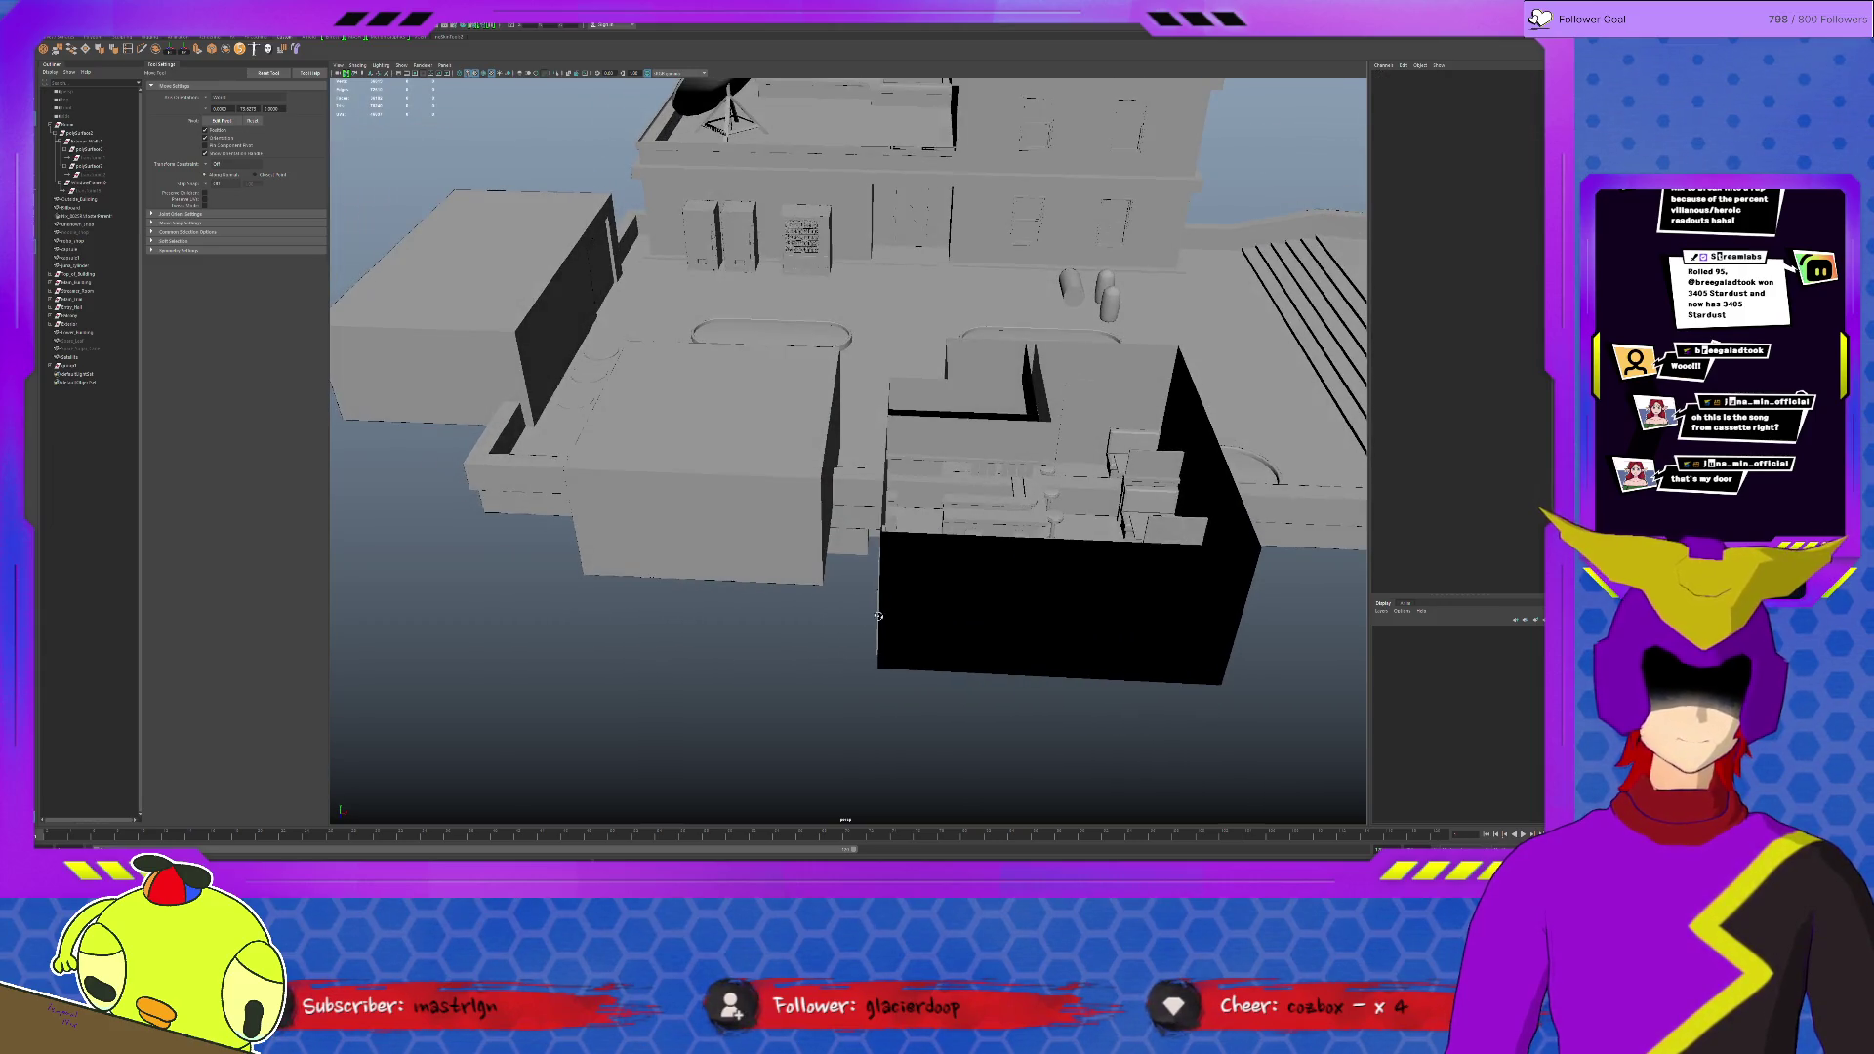
{"action": "key", "text": "ctrl+z"}
{"action": "key", "text": "ctrl+z"}
{"action": "key", "text": "ctrl+z"}
{"action": "key", "text": "ctrl+z"}
{"action": "left_click", "coordinate": [864, 597]}
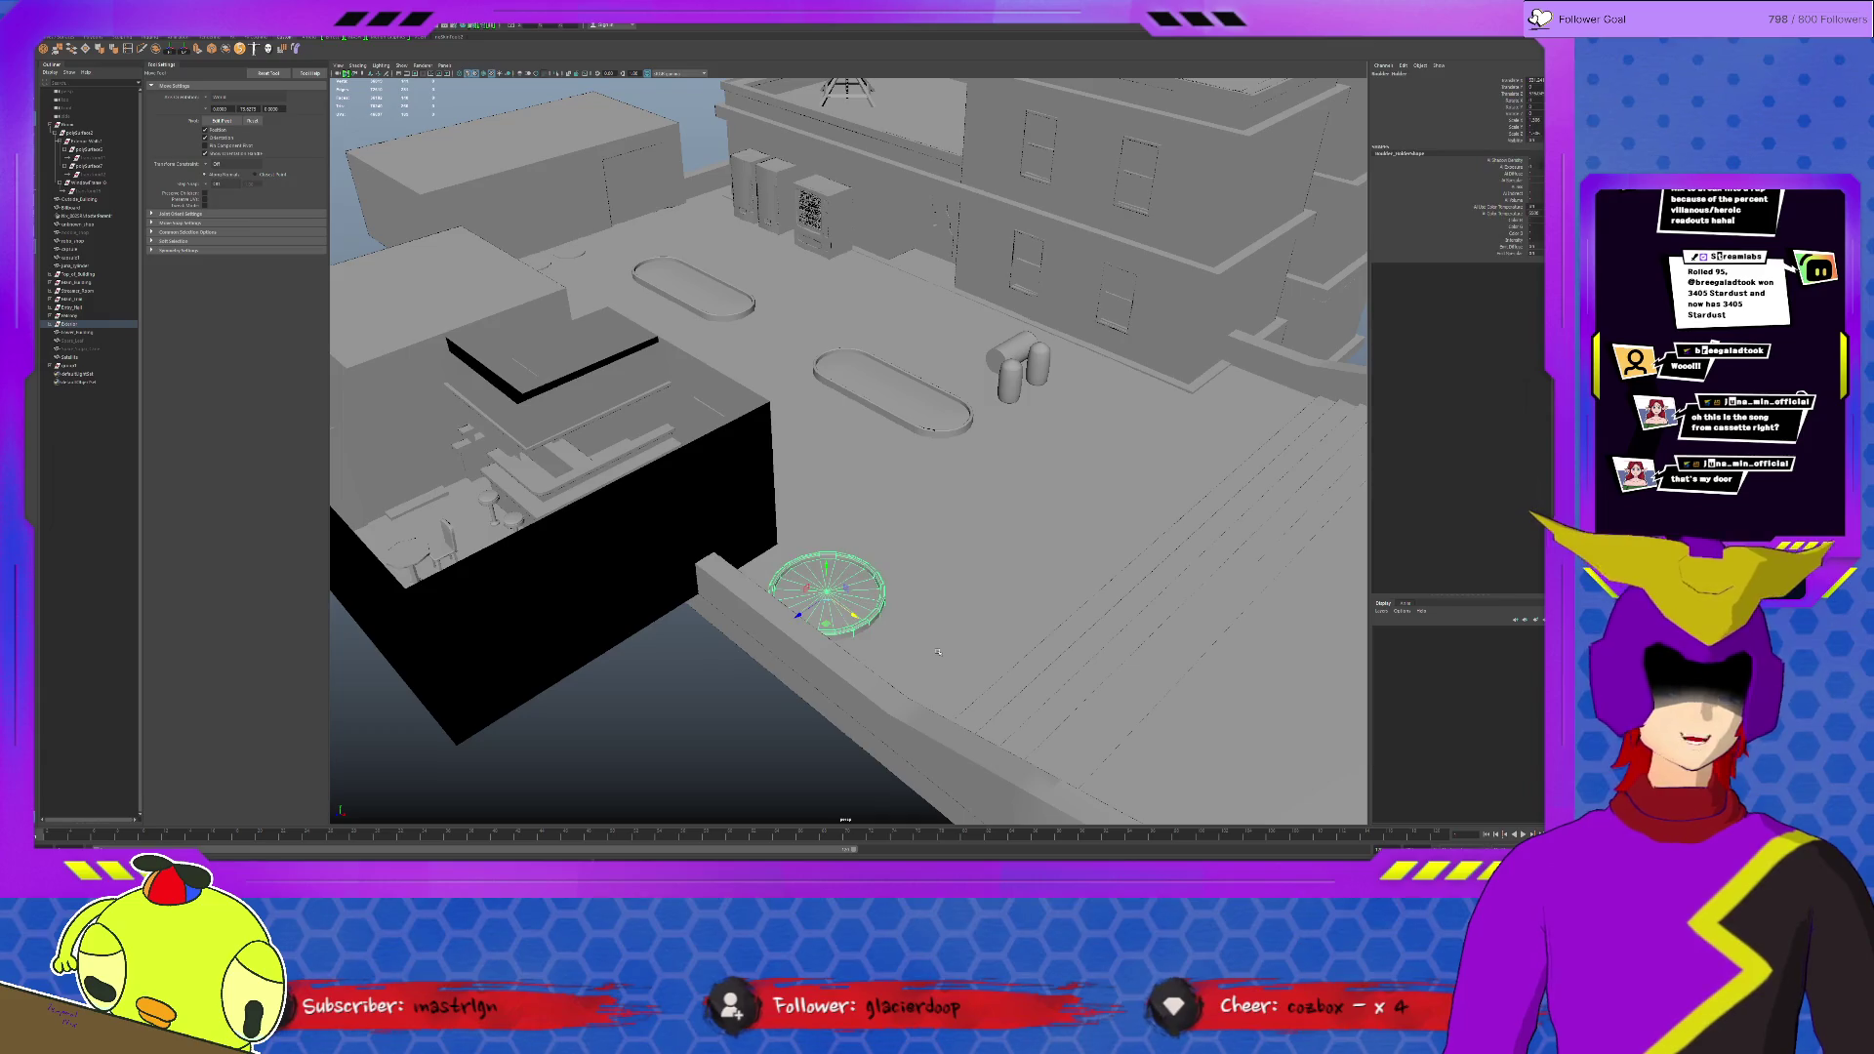
{"action": "left_click_drag", "start_coordinate": [722, 669], "coordinate": [731, 685], "text": "alt"}
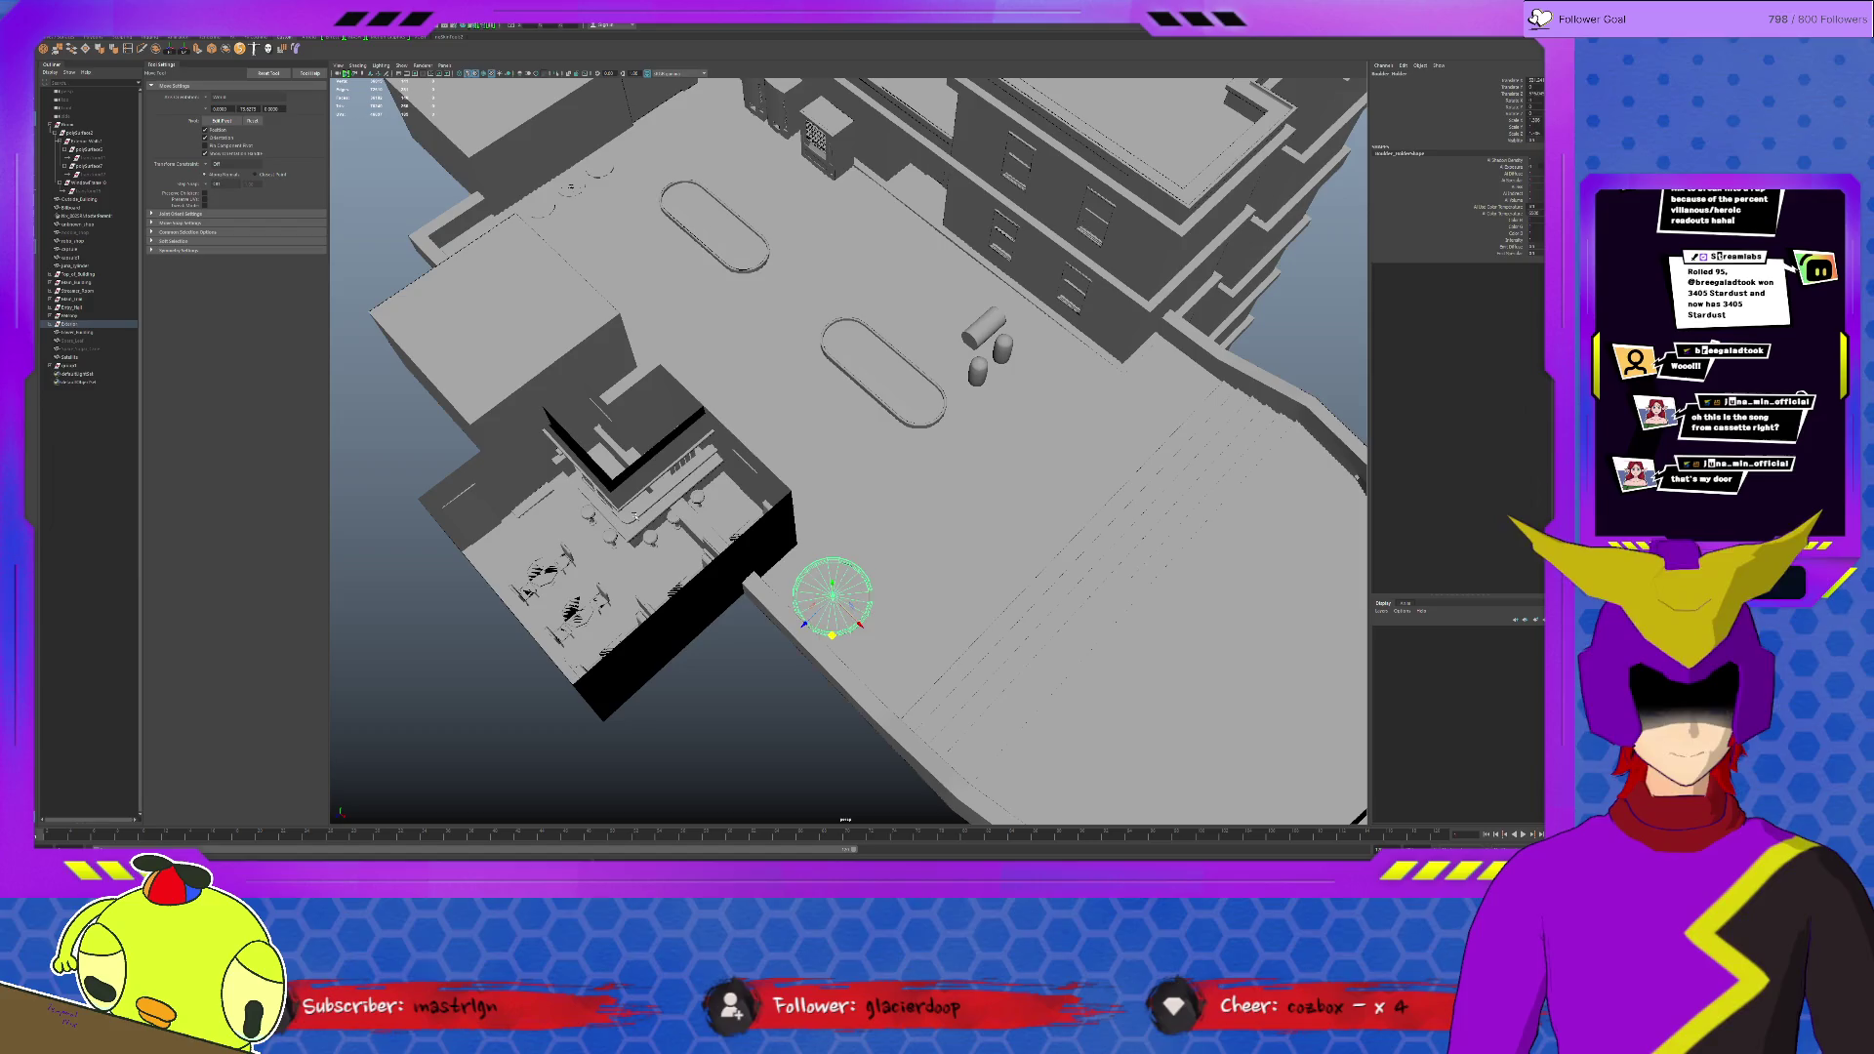
{"action": "left_click", "coordinate": [659, 490]}
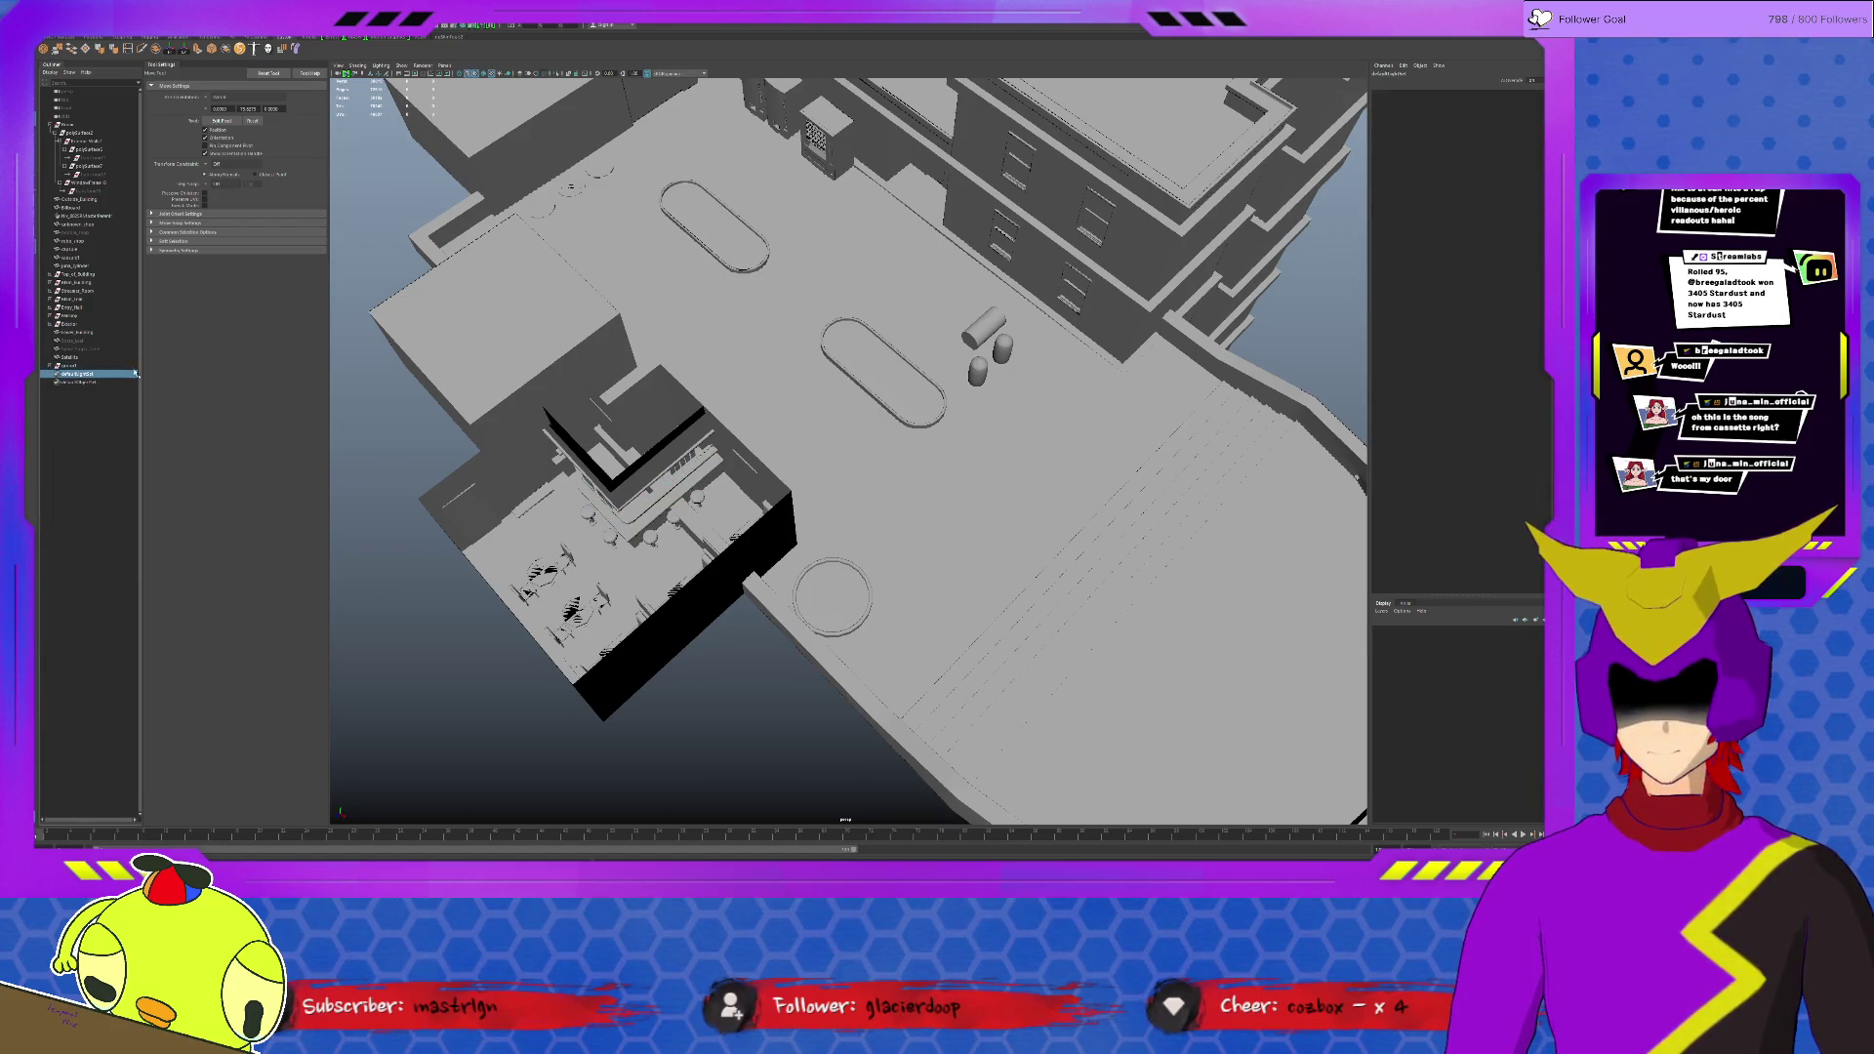
{"action": "left_click", "coordinate": [74, 364]}
{"action": "left_click_drag", "start_coordinate": [796, 581], "coordinate": [906, 655]}
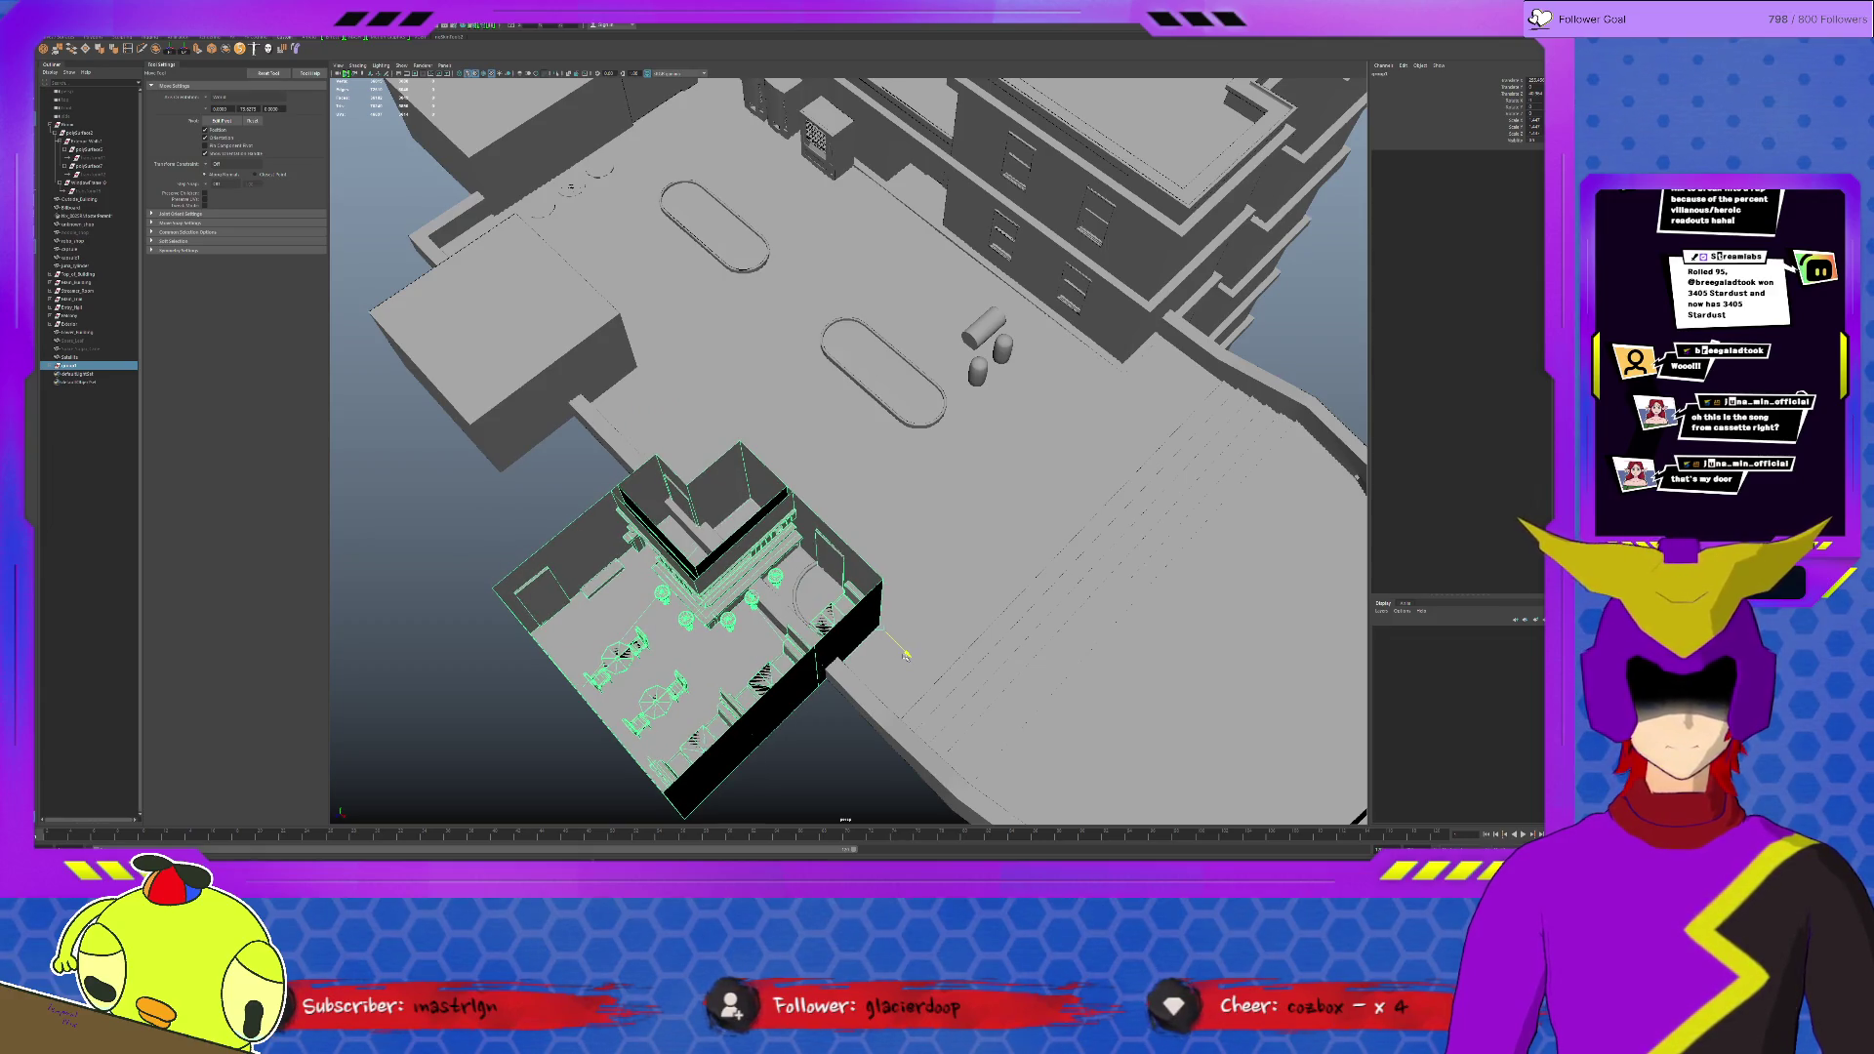
{"action": "key", "text": "ctrl+z"}
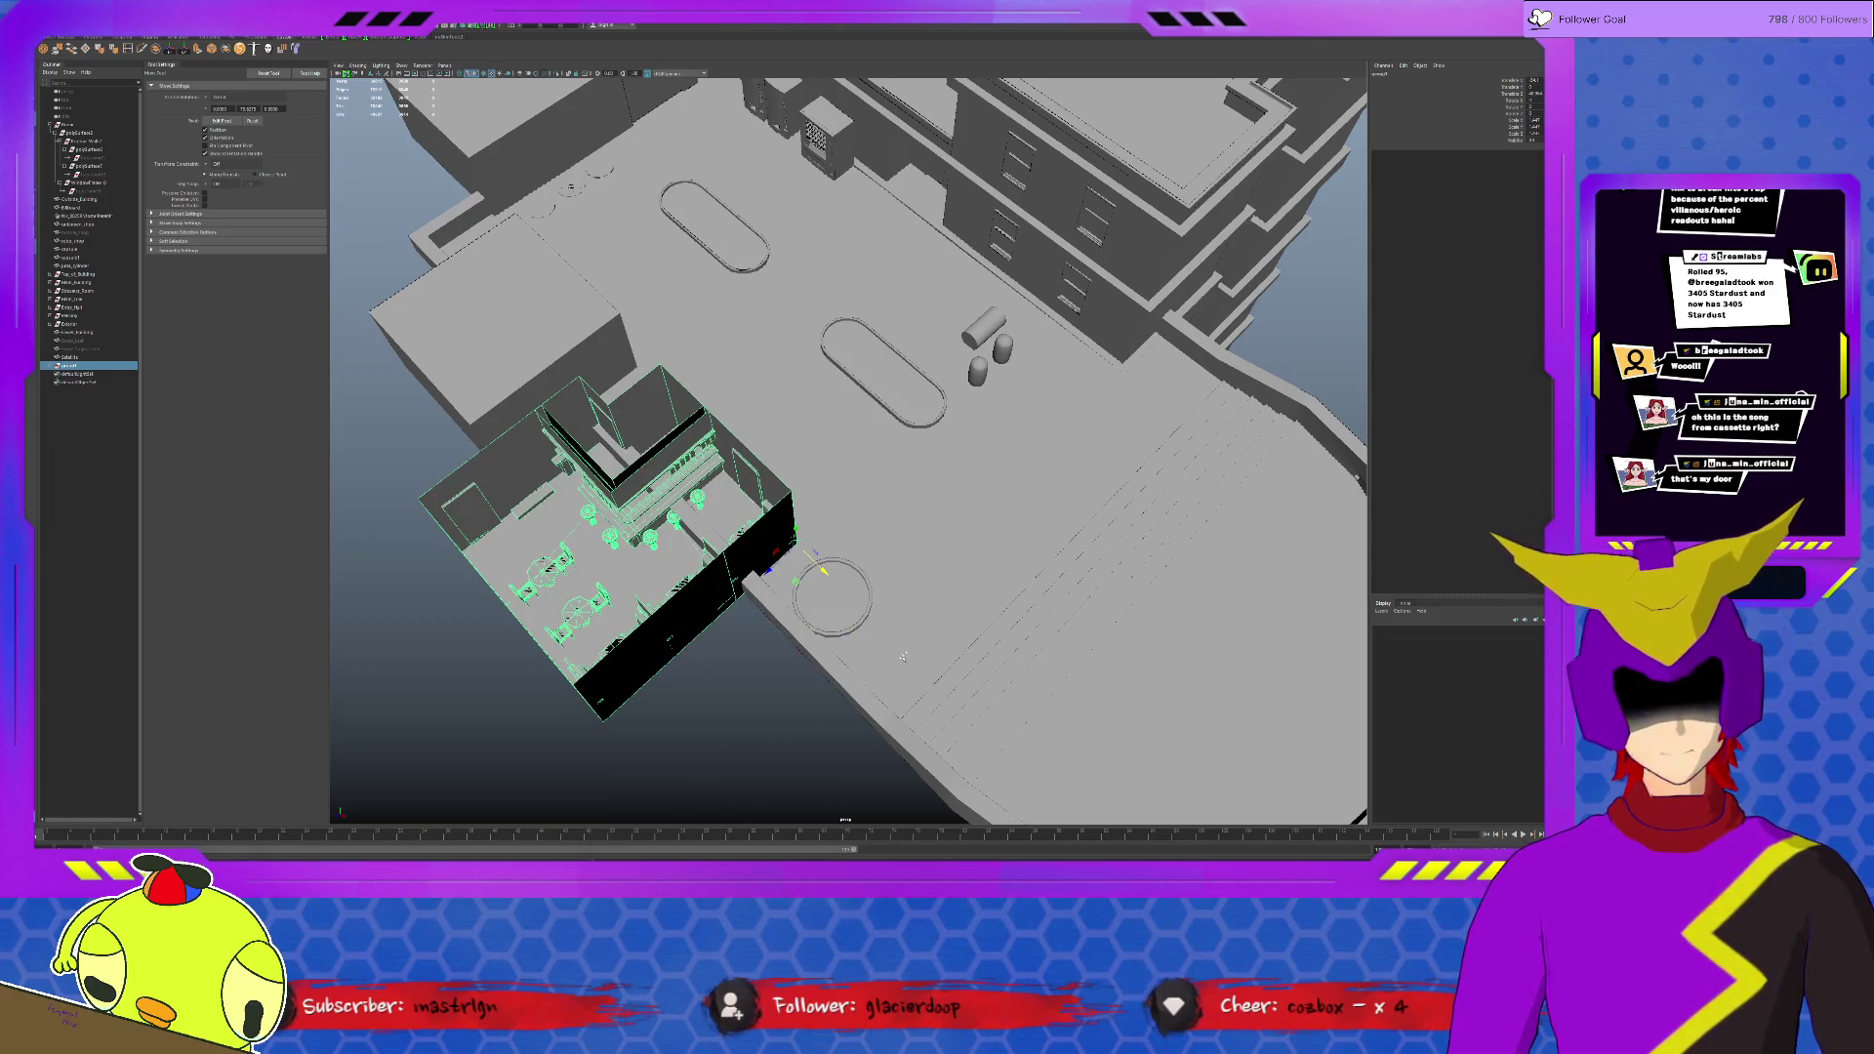
{"action": "left_click", "coordinate": [706, 732]}
{"action": "left_click_drag", "start_coordinate": [706, 733], "coordinate": [979, 641], "text": "alt"}
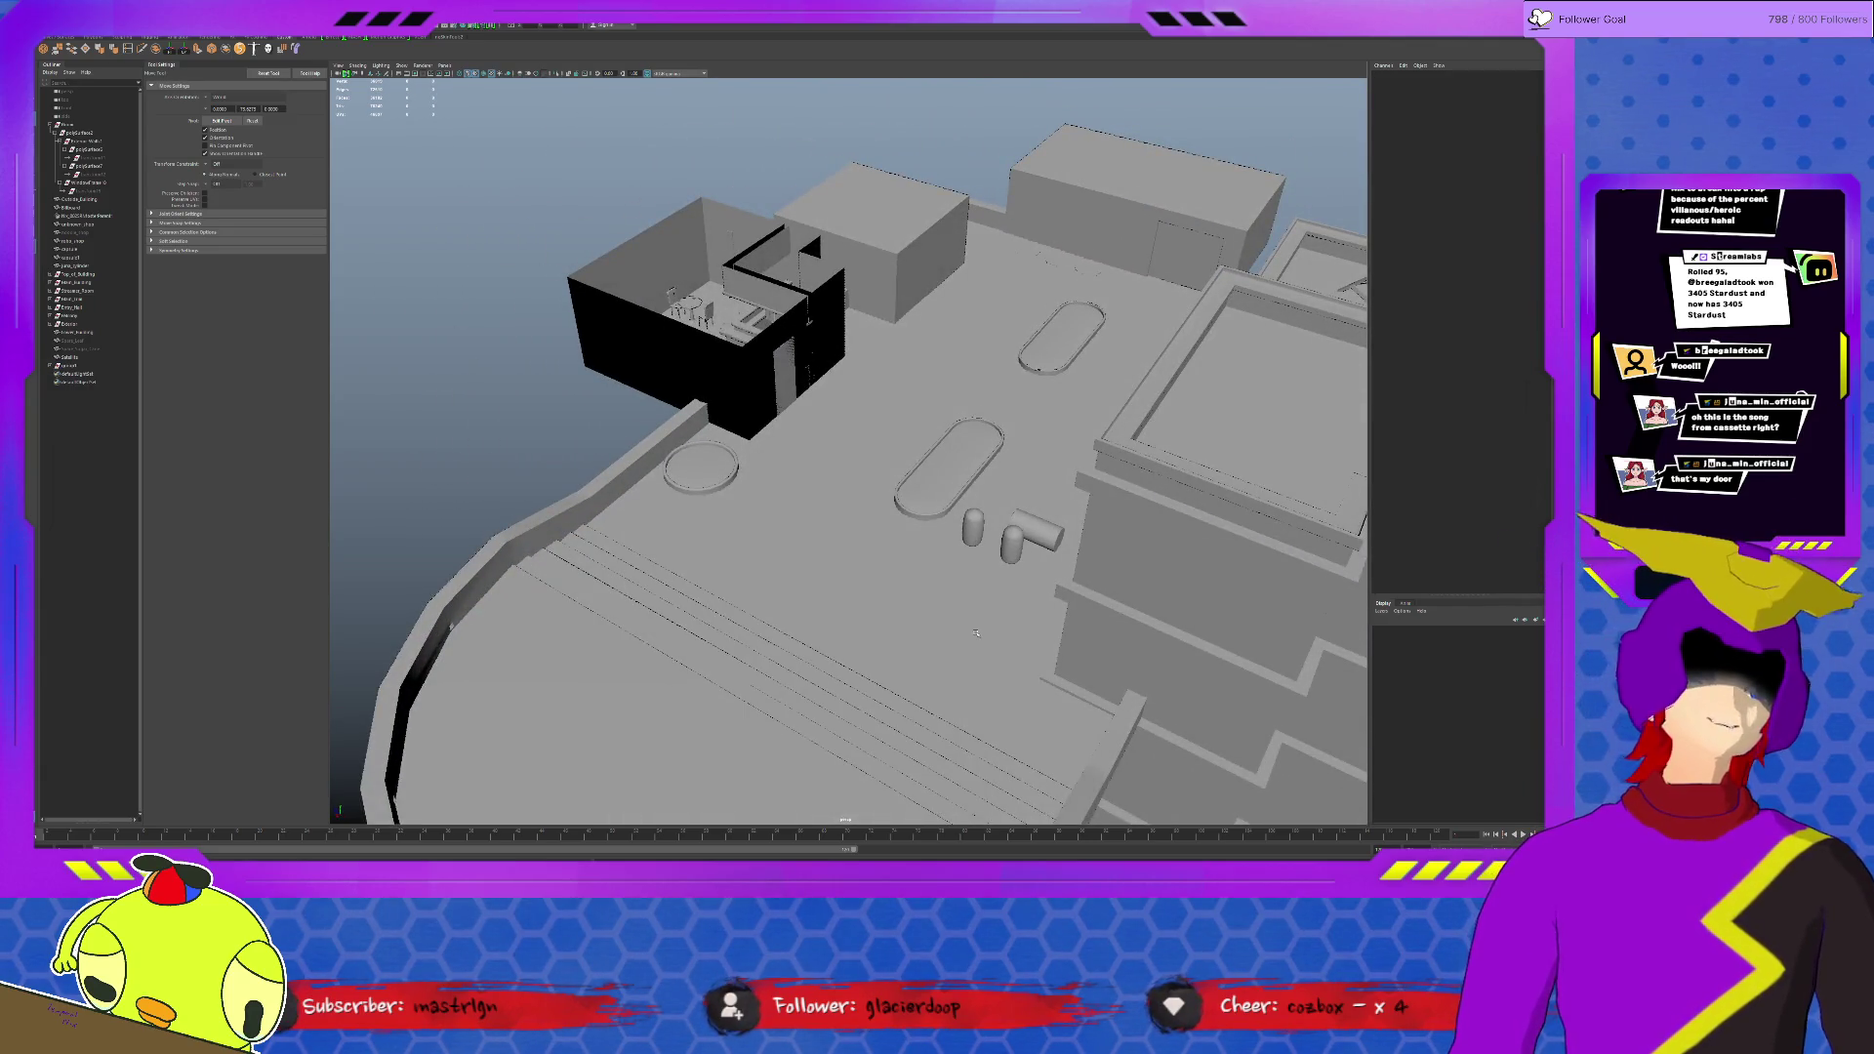
{"action": "middle_click_drag", "start_coordinate": [979, 635], "coordinate": [1126, 759], "text": "alt"}
{"action": "scroll", "coordinate": [1165, 356], "scroll_direction": "up", "scroll_amount": 5}
{"action": "scroll", "coordinate": [951, 221], "scroll_direction": "up", "scroll_amount": 5}
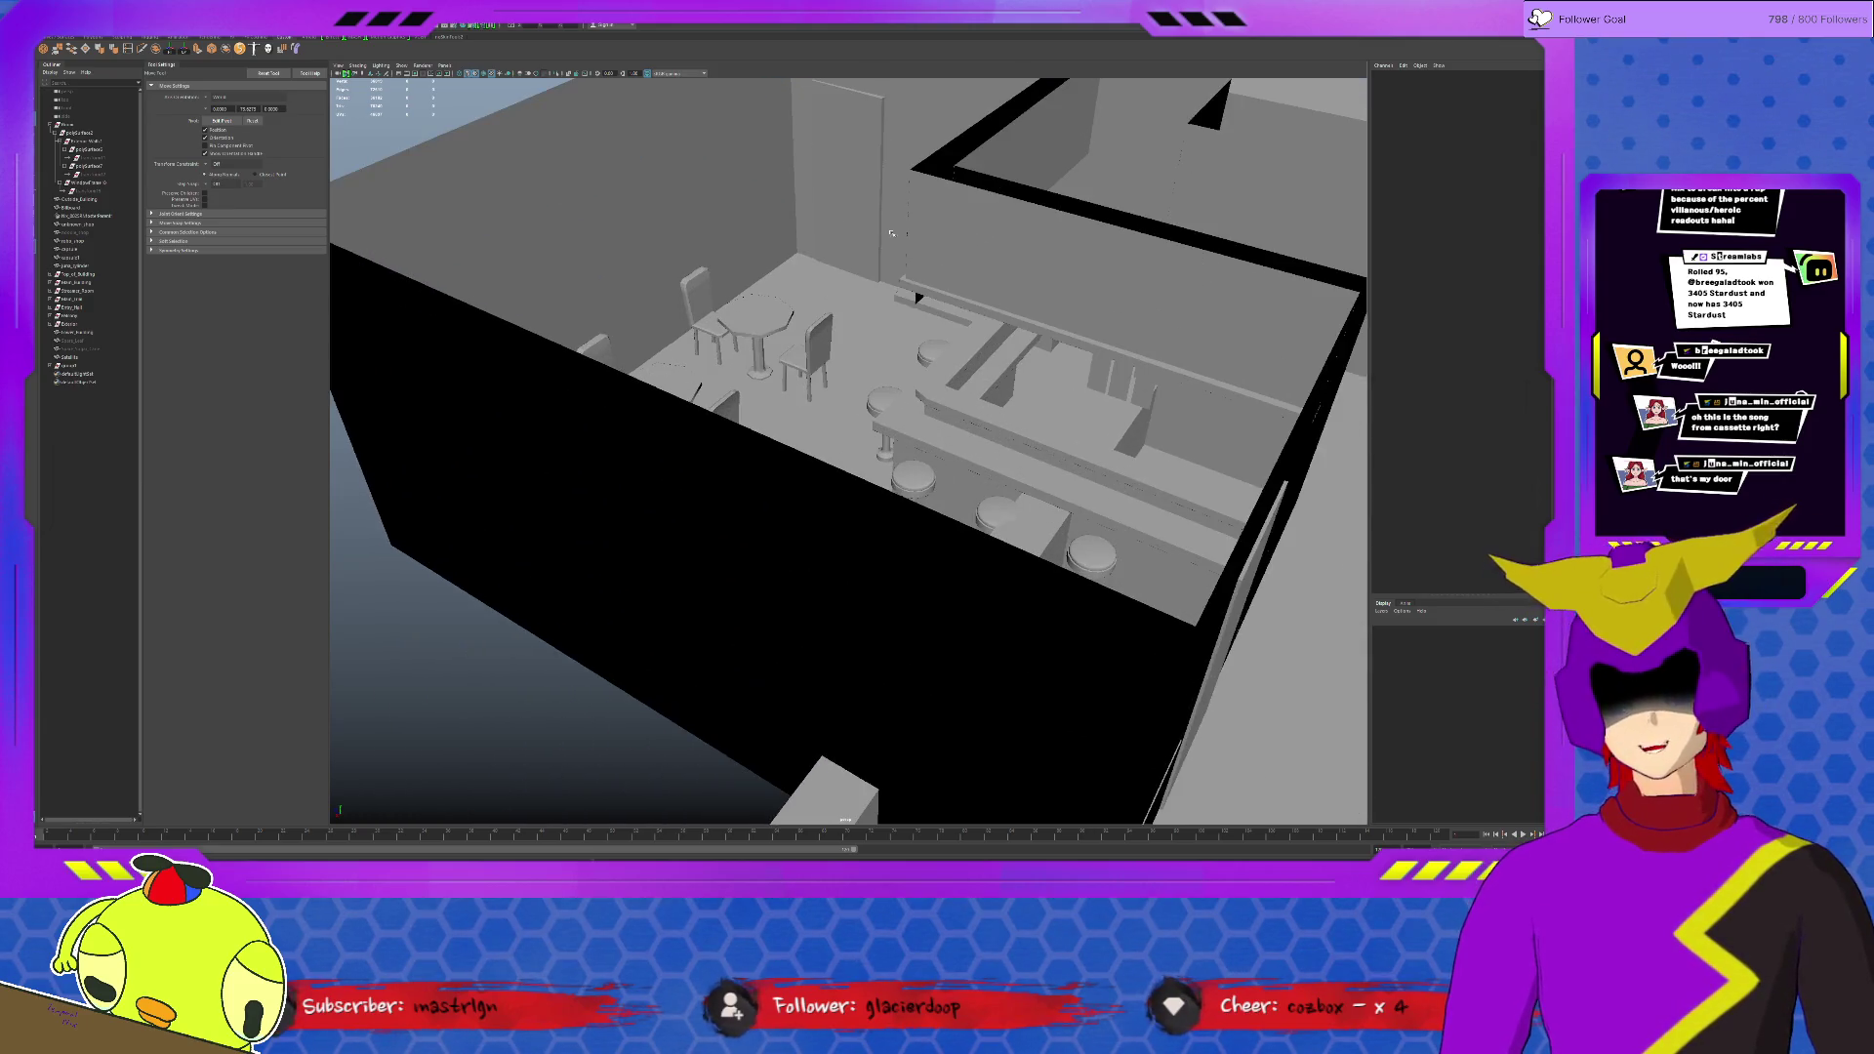
{"action": "scroll", "coordinate": [1007, 523], "scroll_direction": "down", "scroll_amount": 5}
{"action": "left_click_drag", "start_coordinate": [1007, 524], "coordinate": [829, 475], "text": "alt"}
{"action": "scroll", "coordinate": [828, 475], "scroll_direction": "down", "scroll_amount": 2}
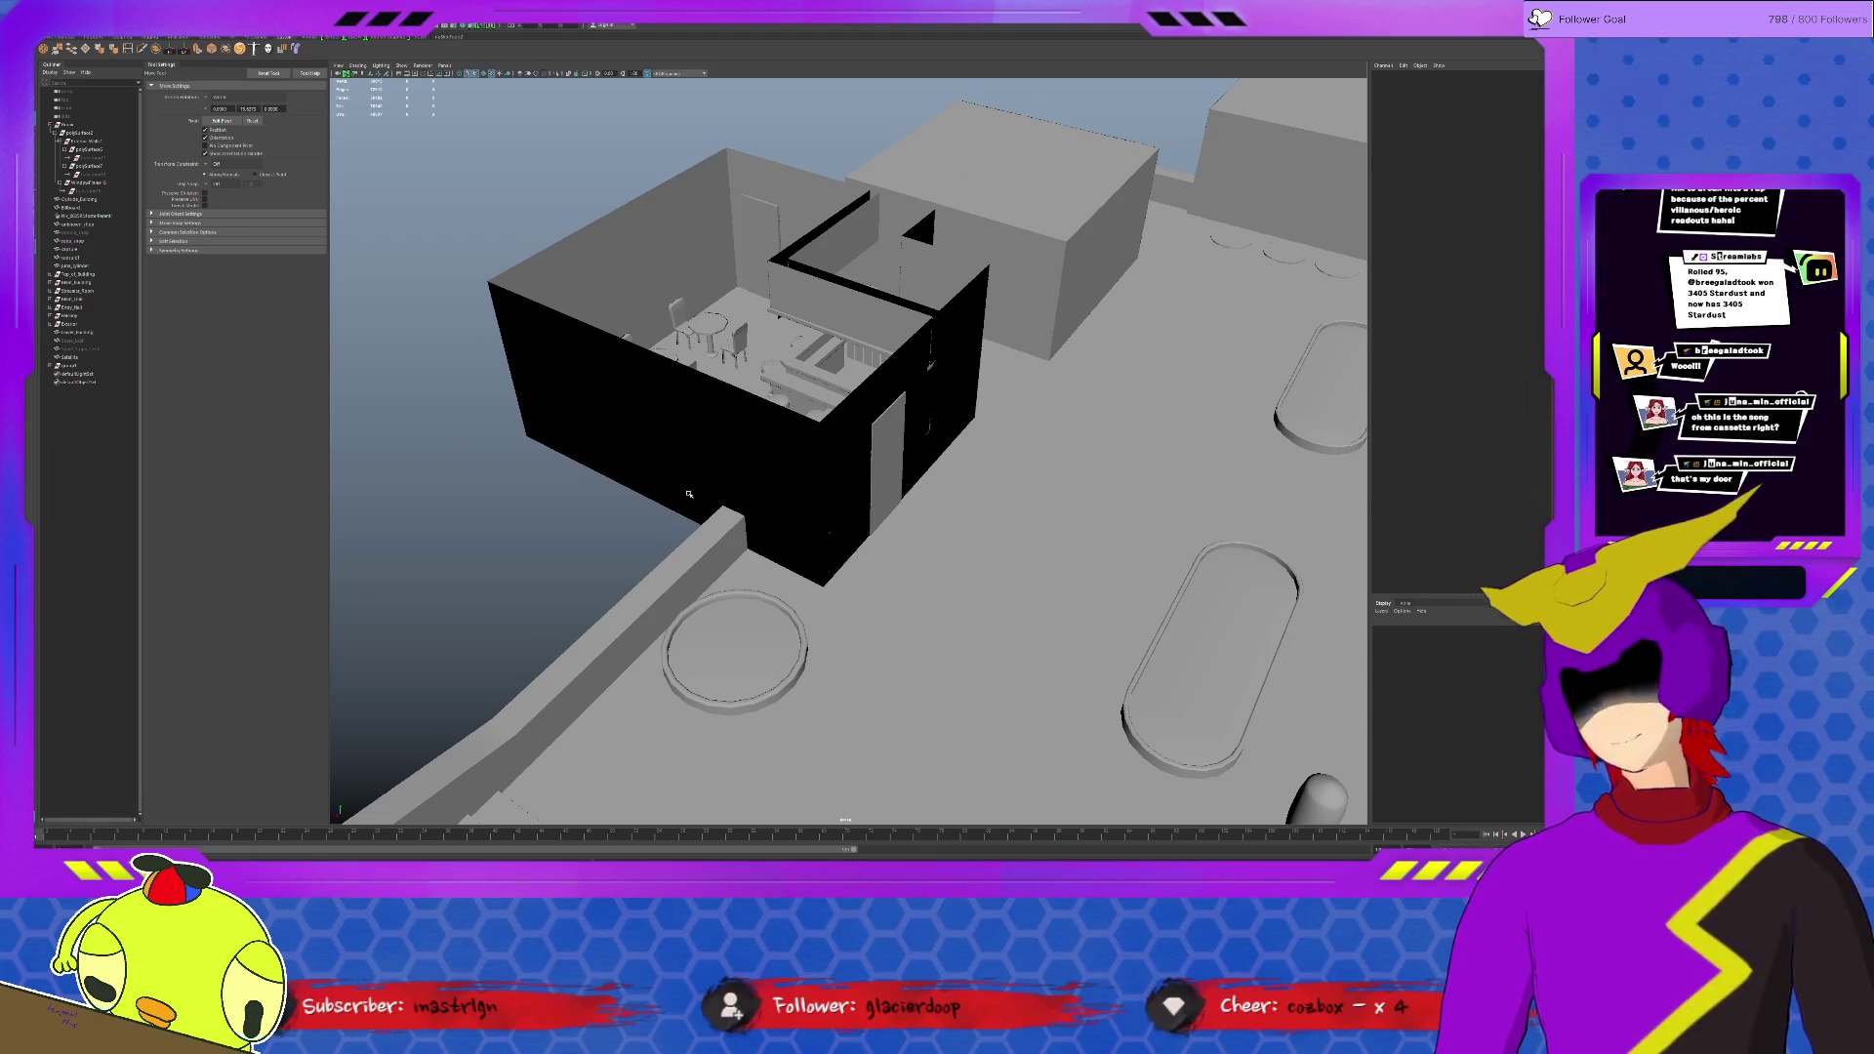
{"action": "scroll", "coordinate": [688, 494], "scroll_direction": "down", "scroll_amount": 3}
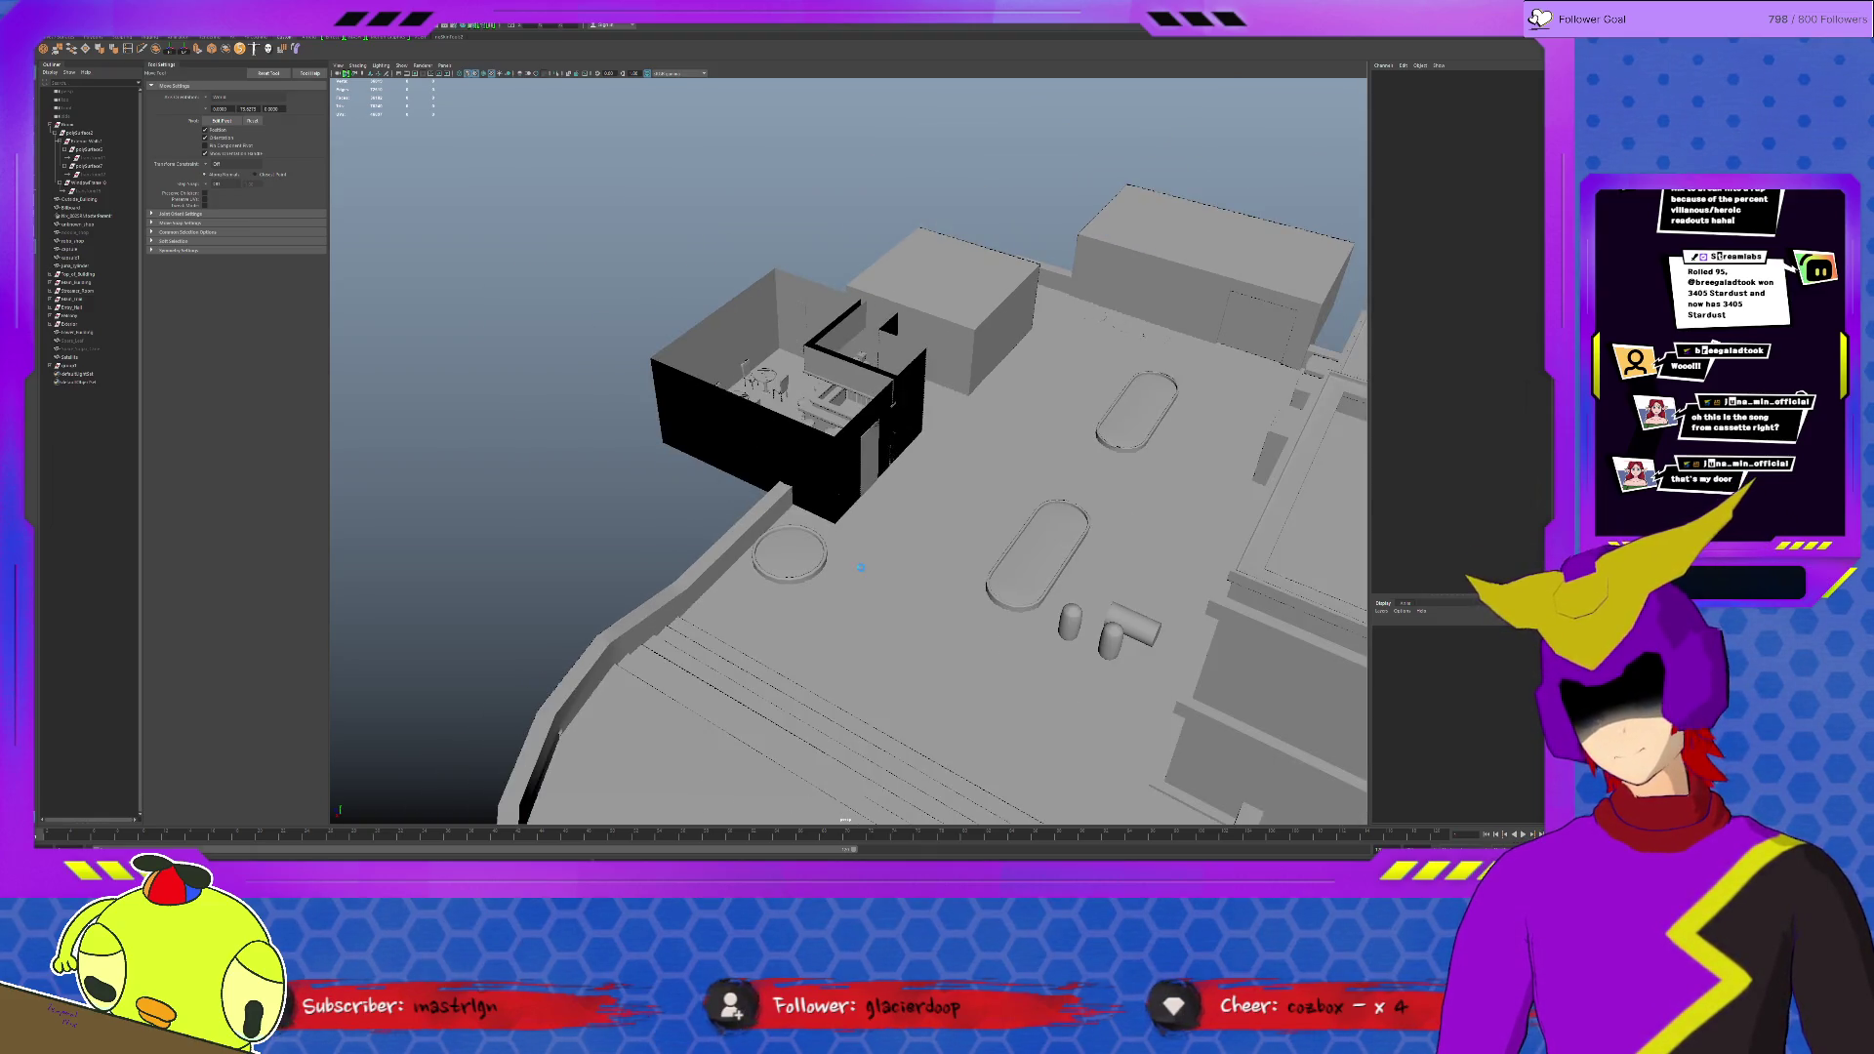